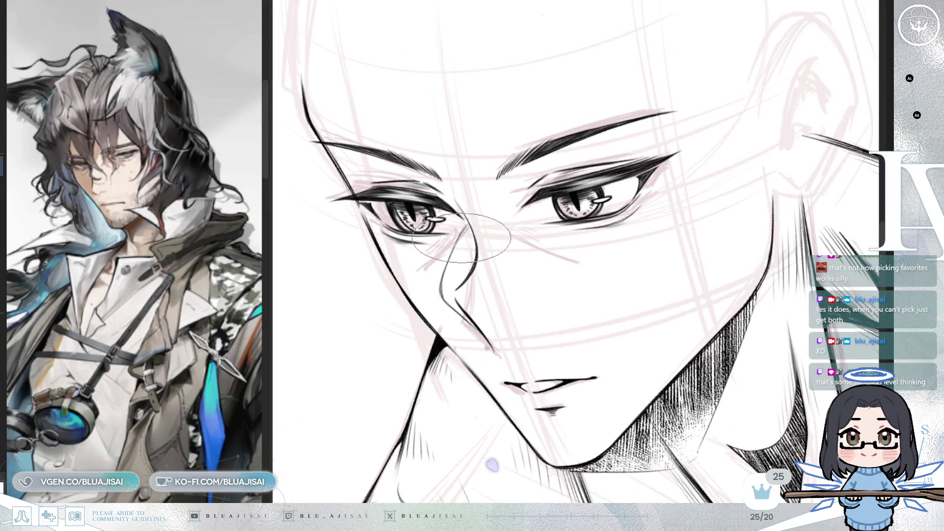
# Hatch the side of the nose bridge with fine diagonal lines, then mirror the view to check it
pyautogui.moveTo(470, 231)
pyautogui.mouseDown()
pyautogui.moveTo(460, 266)
pyautogui.moveTo(467, 288)
pyautogui.moveTo(457, 273)
pyautogui.moveTo(471, 253)
pyautogui.moveTo(453, 305)
pyautogui.moveTo(471, 318)
pyautogui.mouseUp()
pyautogui.scroll(-10, 471, 318)
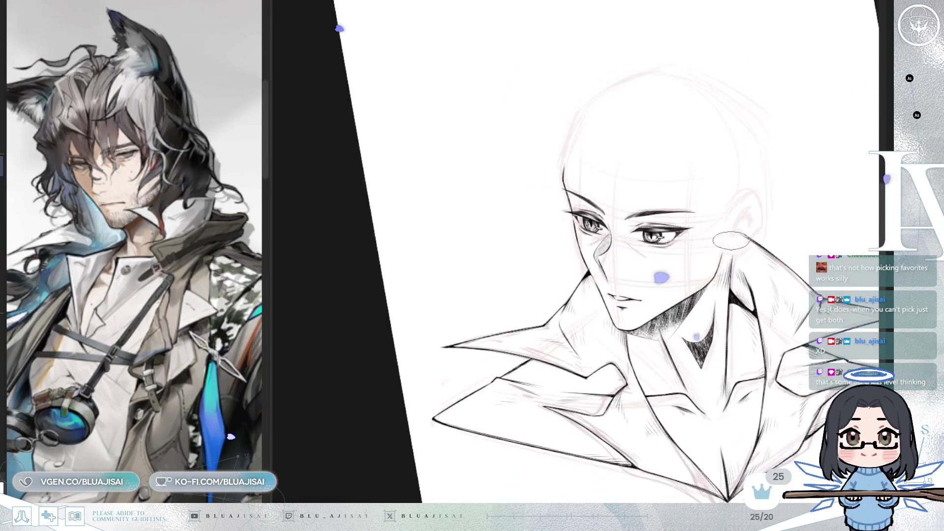
pyautogui.press('h')
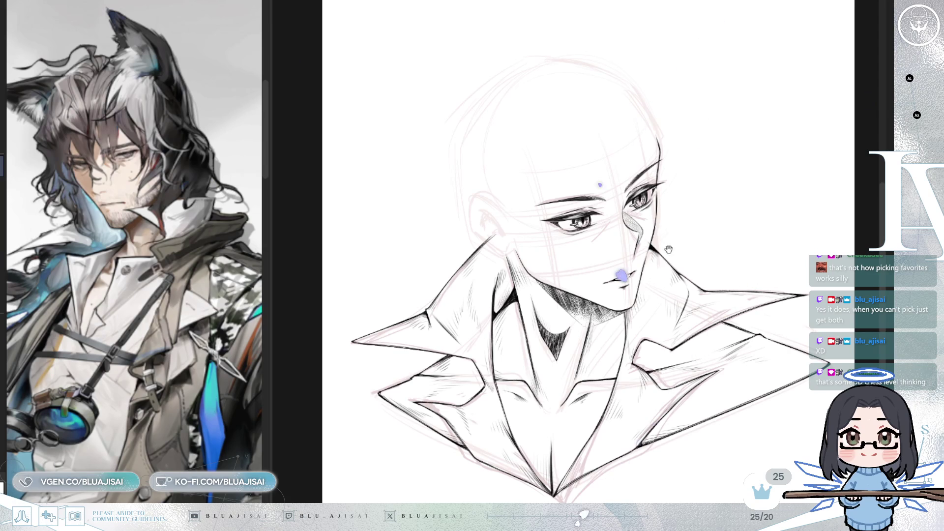
pyautogui.moveTo(680, 223); pyautogui.dragTo(645, 254)
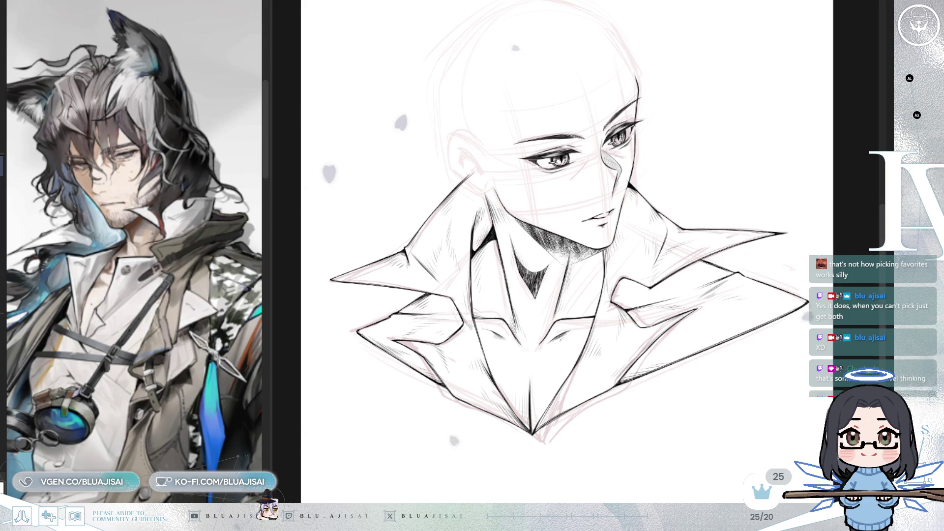
# Rotate the view to level the face and lasso the eye nearest the ear
pyautogui.scroll(3, 707, 260)
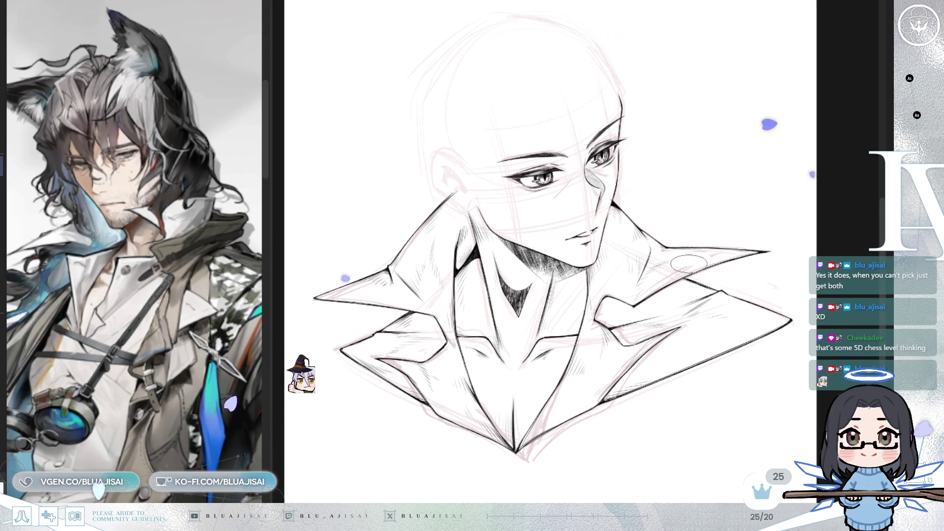
pyautogui.scroll(3, 685, 263)
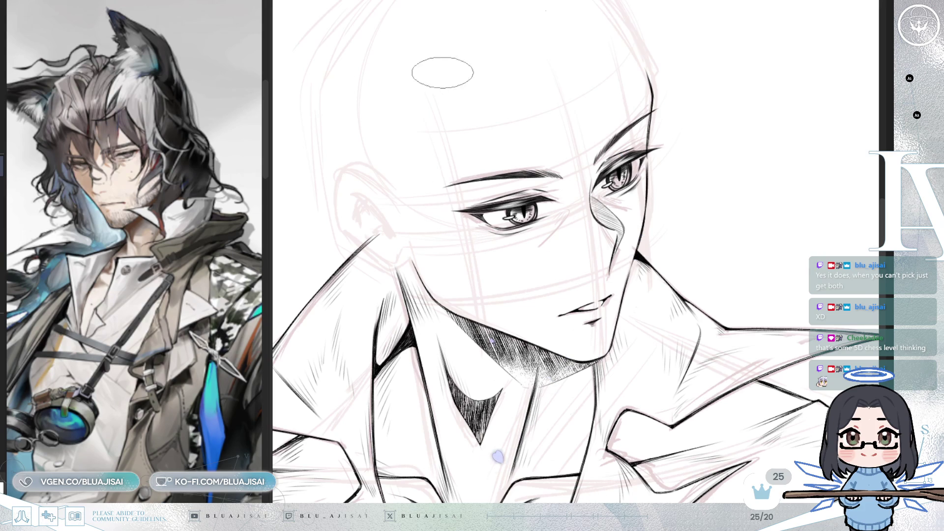
pyautogui.press('6')
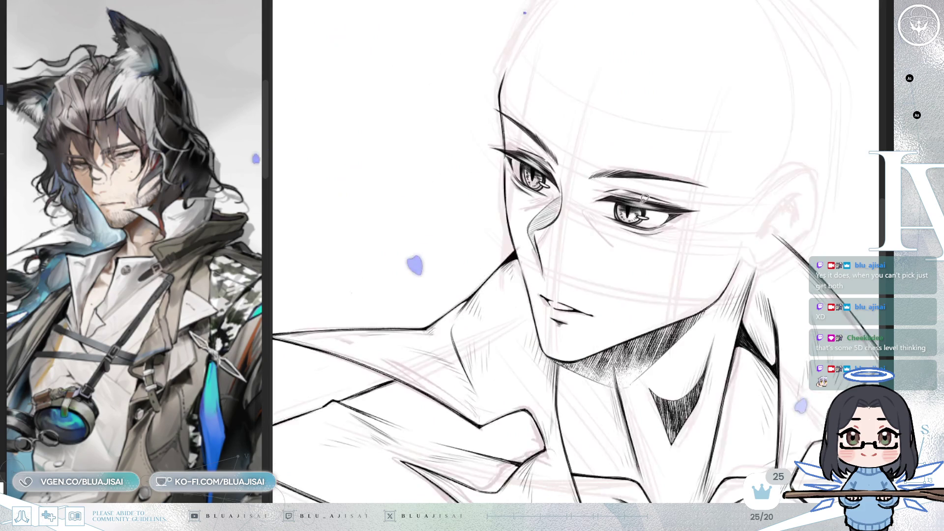
pyautogui.press('6')
pyautogui.scroll(1, 662, 190)
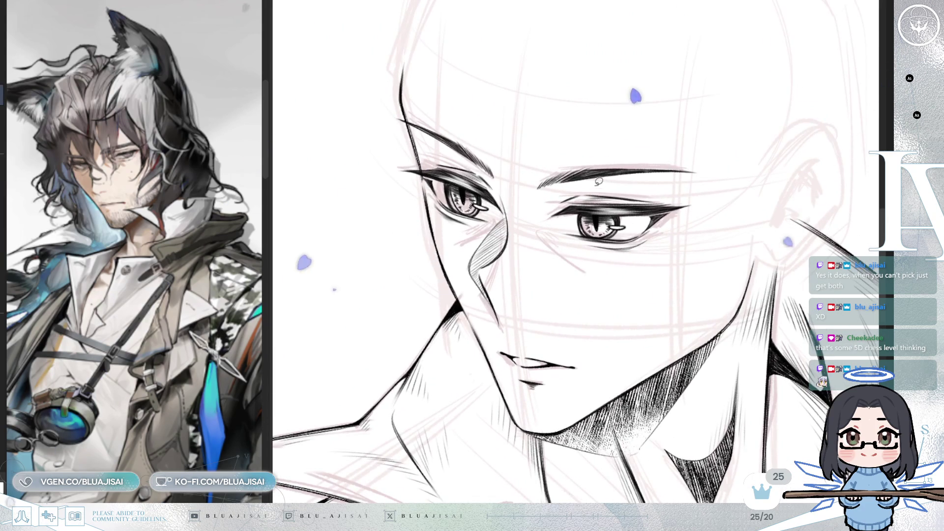
pyautogui.moveTo(557, 196)
pyautogui.mouseDown()
pyautogui.moveTo(693, 184)
pyautogui.moveTo(539, 222)
pyautogui.mouseUp()
# Free-transform the lassoed eye, squashing it from below and lowering its outer side
pyautogui.hotkey('ctrl', 't')
pyautogui.moveTo(625, 263); pyautogui.dragTo(625, 261)
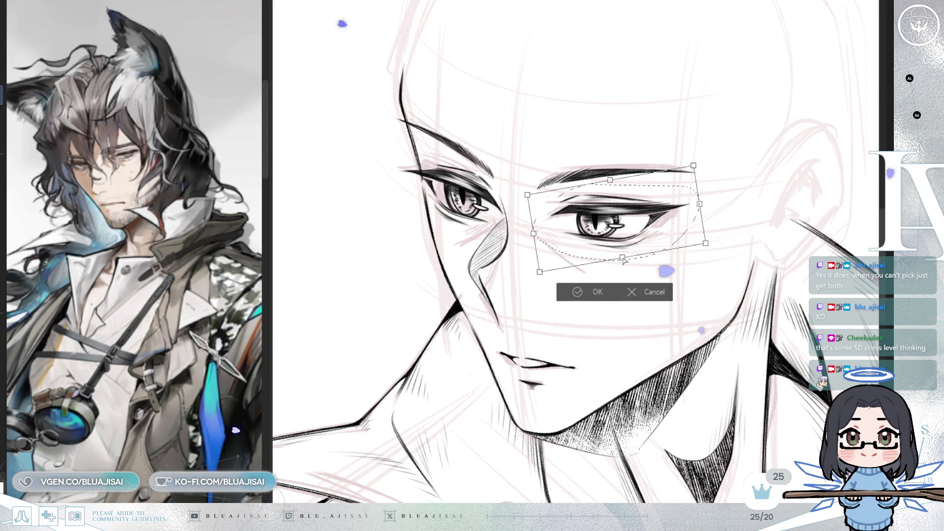
pyautogui.moveTo(700, 204); pyautogui.dragTo(700, 210)
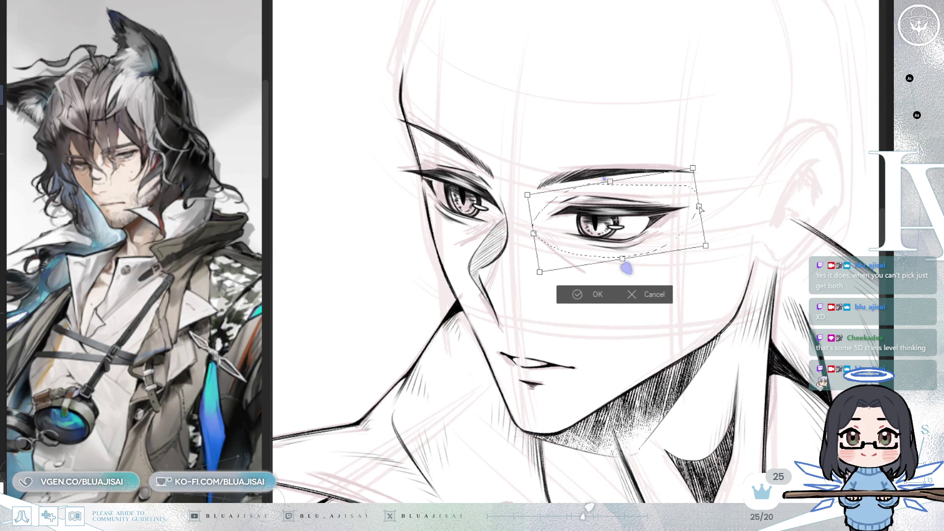
pyautogui.click(570, 294)
pyautogui.press('-')
pyautogui.press('h')
pyautogui.press('-')
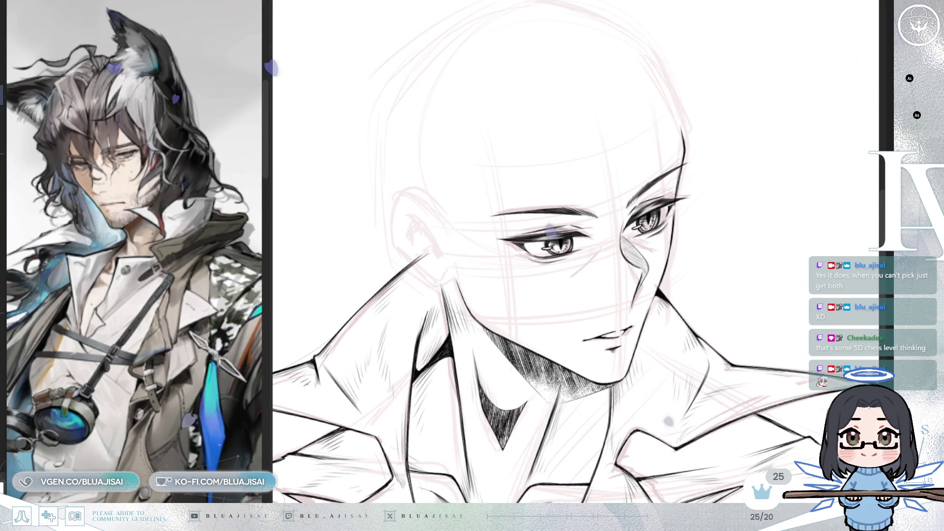
# Ink the ear's top outline, its lower lobe and dark inner-ear detail strokes
pyautogui.press('h')
pyautogui.press('-')
pyautogui.hotkey('ctrl', '+')
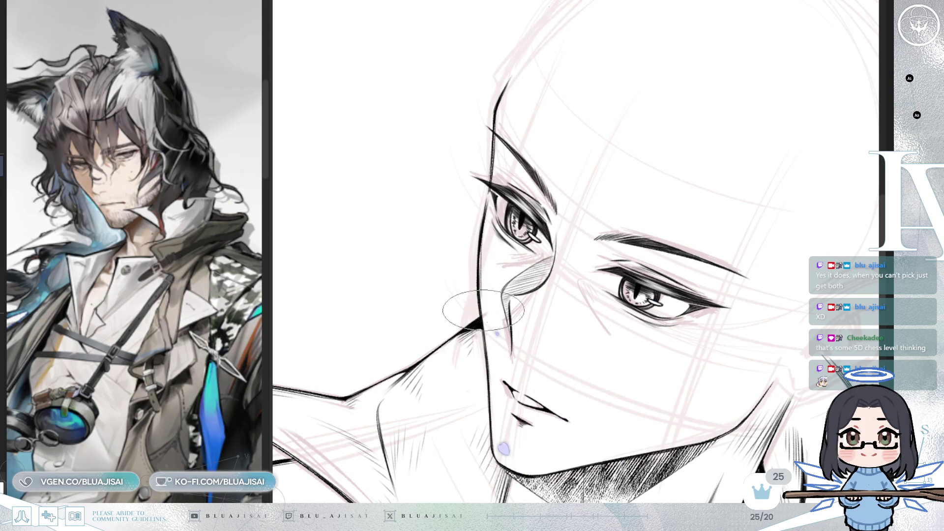
pyautogui.scroll(-3, 485, 279)
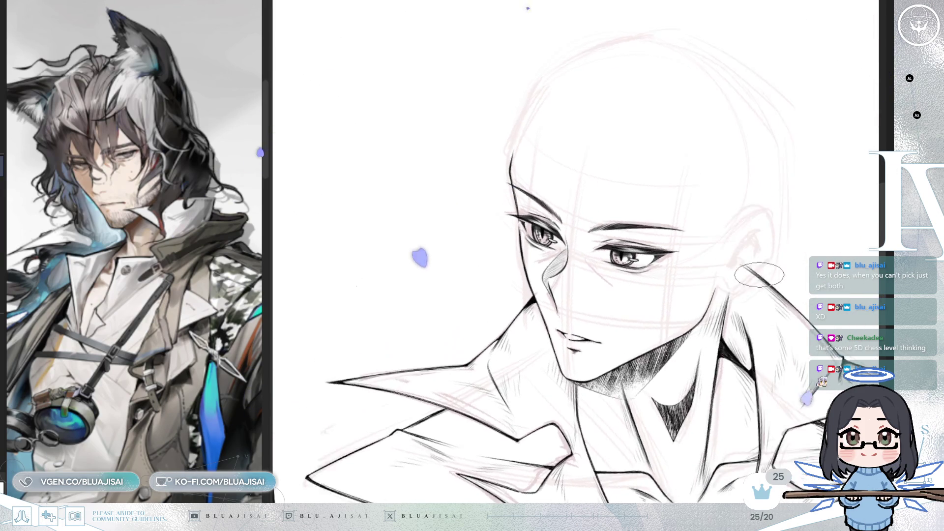
pyautogui.scroll(2, 649, 246)
pyautogui.scroll(3, 673, 182)
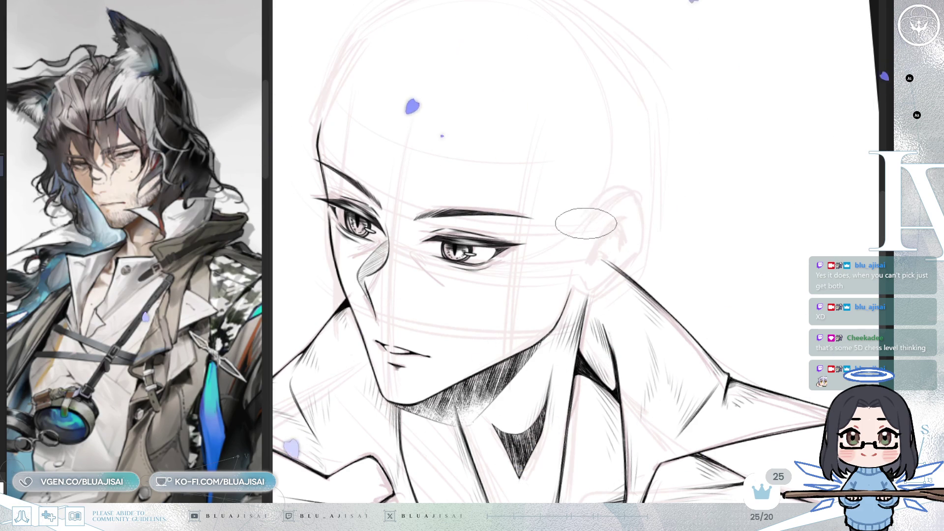
pyautogui.moveTo(596, 219)
pyautogui.mouseDown()
pyautogui.moveTo(611, 194)
pyautogui.moveTo(625, 202)
pyautogui.moveTo(643, 230)
pyautogui.moveTo(637, 256)
pyautogui.mouseUp()
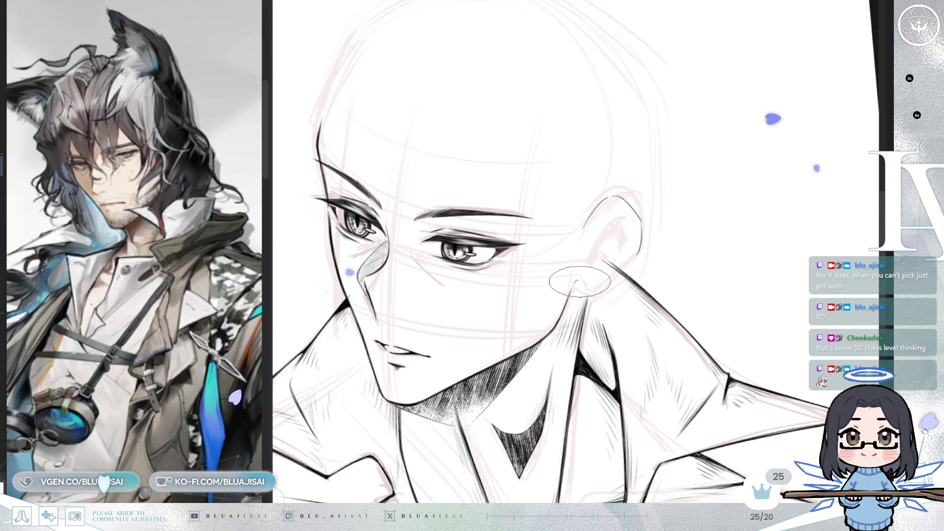
pyautogui.moveTo(592, 281); pyautogui.dragTo(631, 260)
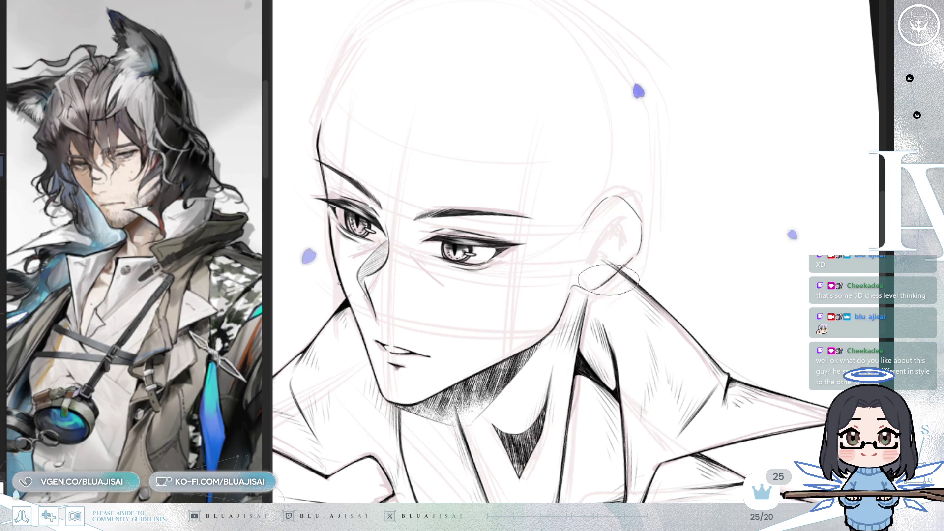
pyautogui.moveTo(616, 225); pyautogui.dragTo(624, 247)
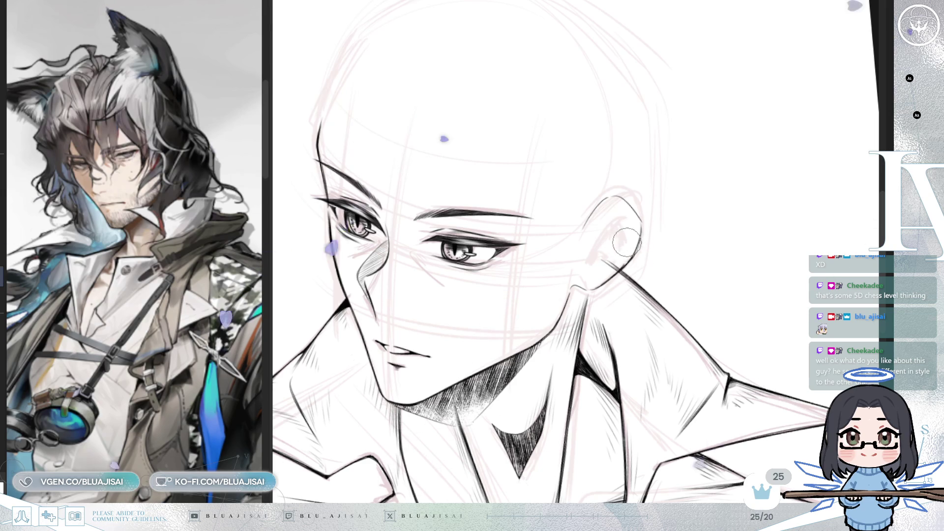
pyautogui.press('h')
pyautogui.moveTo(609, 266)
pyautogui.mouseDown()
pyautogui.moveTo(594, 279)
pyautogui.moveTo(579, 195)
pyautogui.mouseUp()
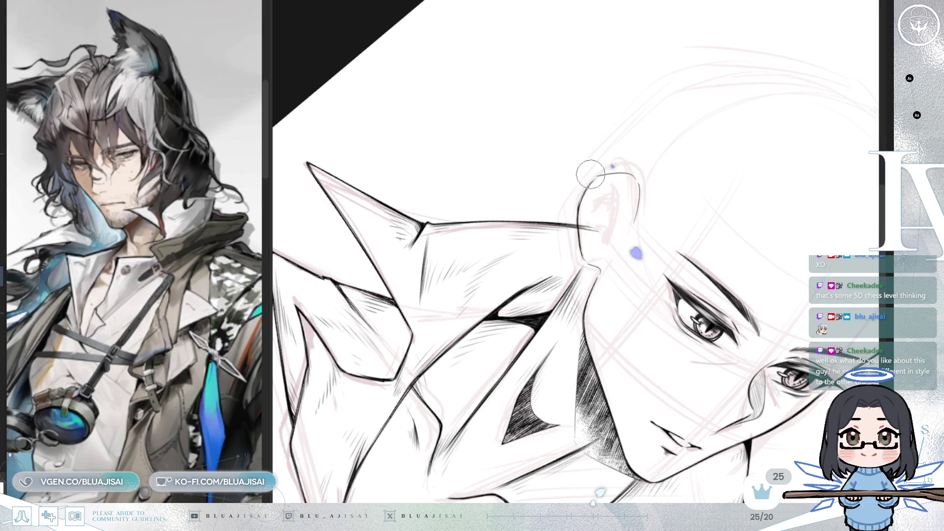
pyautogui.moveTo(582, 233)
pyautogui.mouseDown()
pyautogui.moveTo(777, 199)
pyautogui.moveTo(772, 226)
pyautogui.mouseUp()
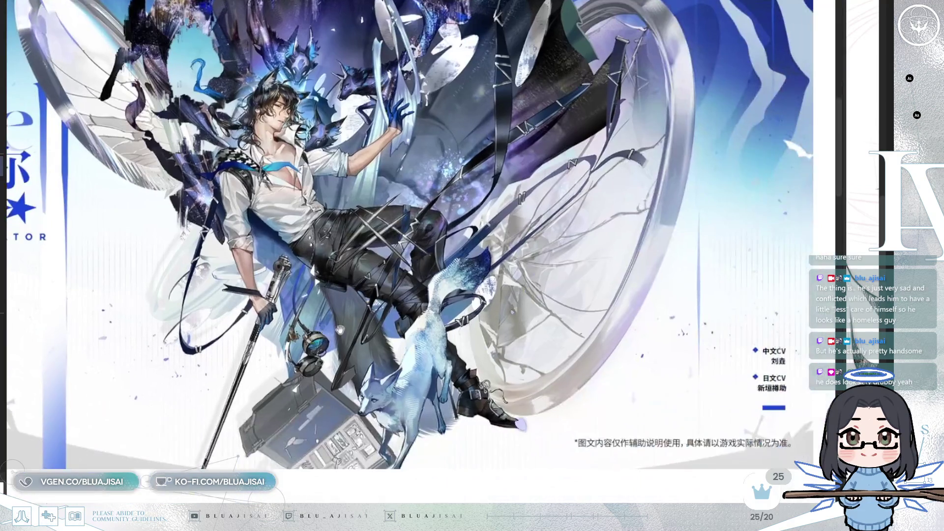
# Drag the reference viewer's divider left so the pink sketch canvas shows beside the wolf illustration
pyautogui.scroll(3, 328, 344)
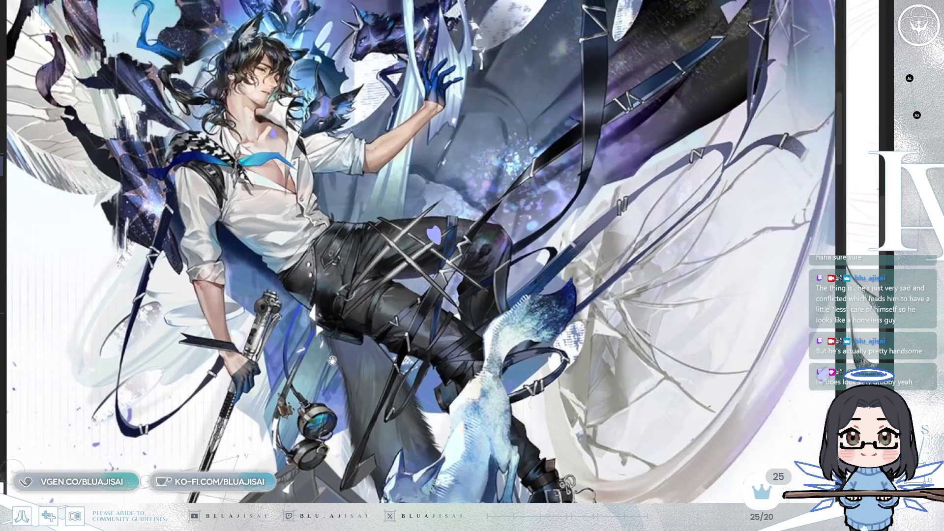
pyautogui.scroll(1, 333, 360)
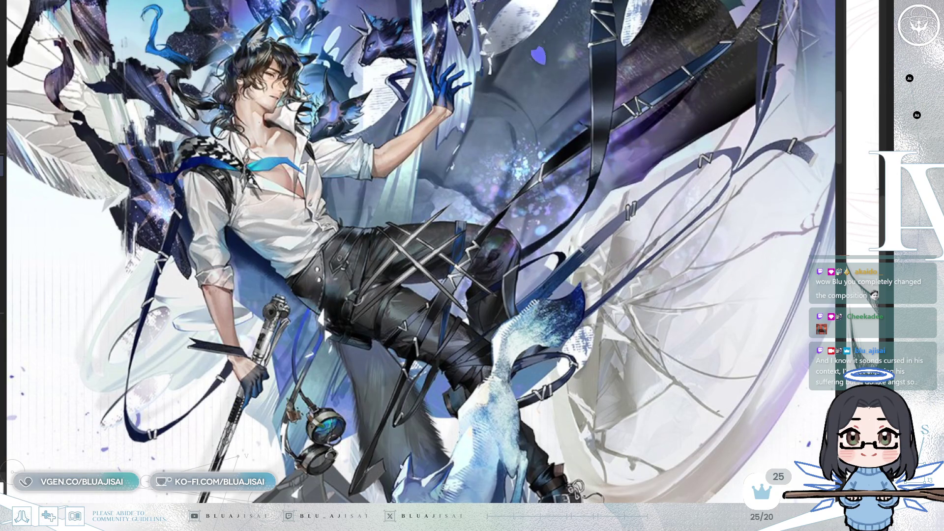
pyautogui.moveTo(838, 113)
pyautogui.mouseDown()
pyautogui.moveTo(641, 111)
pyautogui.moveTo(363, 129)
pyautogui.moveTo(391, 128)
pyautogui.mouseUp()
pyautogui.moveTo(121, 83); pyautogui.dragTo(253, 134)
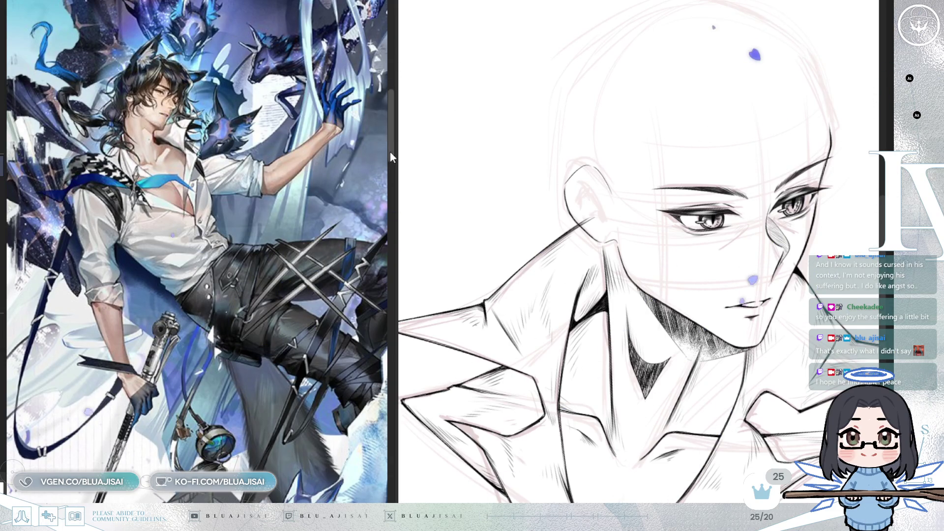
# Narrow the reference panel and add a thin stroke above the eyebrow in mirrored view
pyautogui.moveTo(396, 151); pyautogui.dragTo(288, 151)
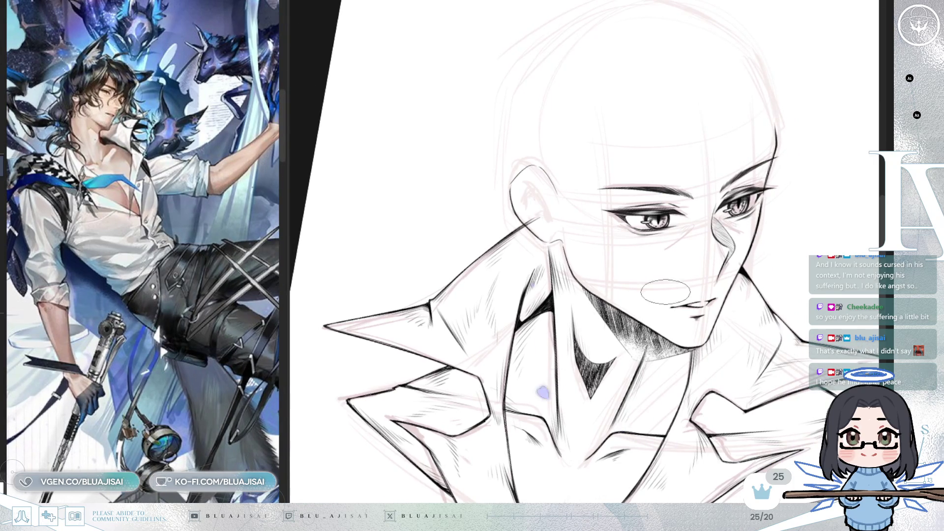
pyautogui.scroll(4, 669, 299)
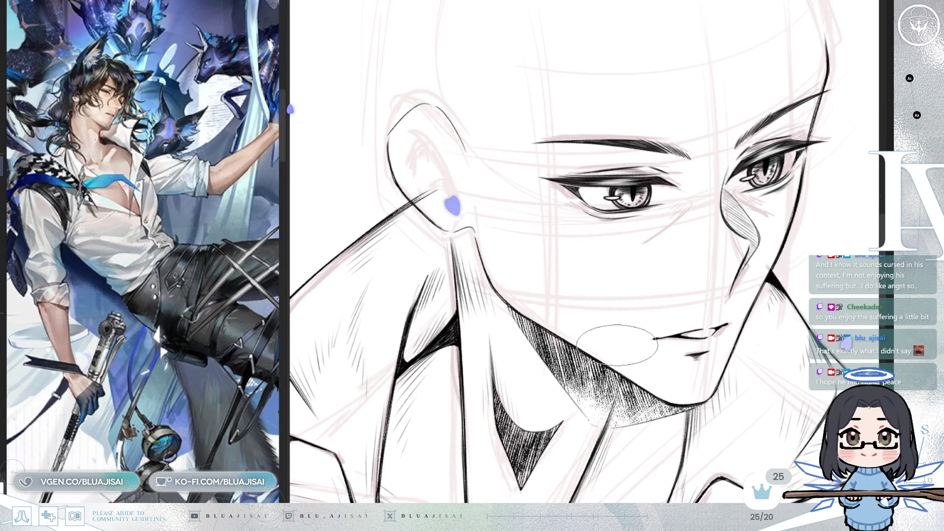
pyautogui.moveTo(655, 271); pyautogui.dragTo(624, 293)
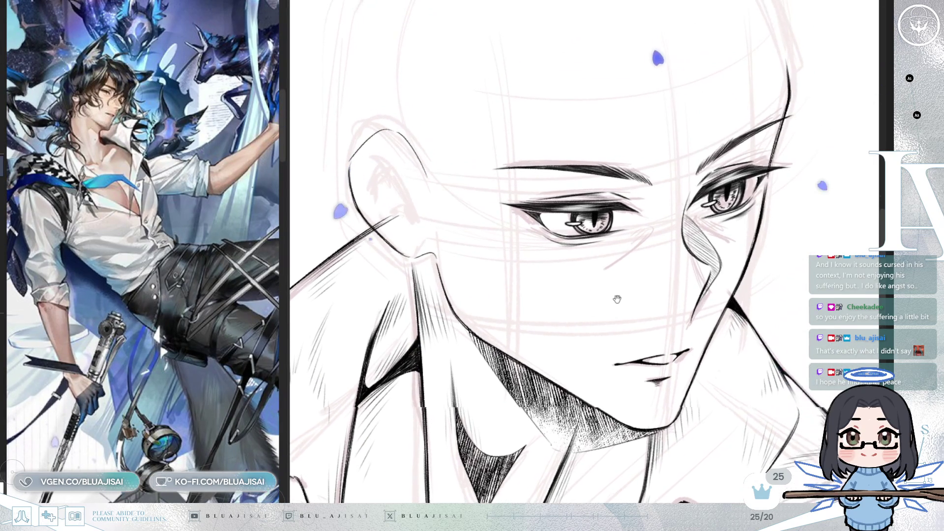
pyautogui.press('h')
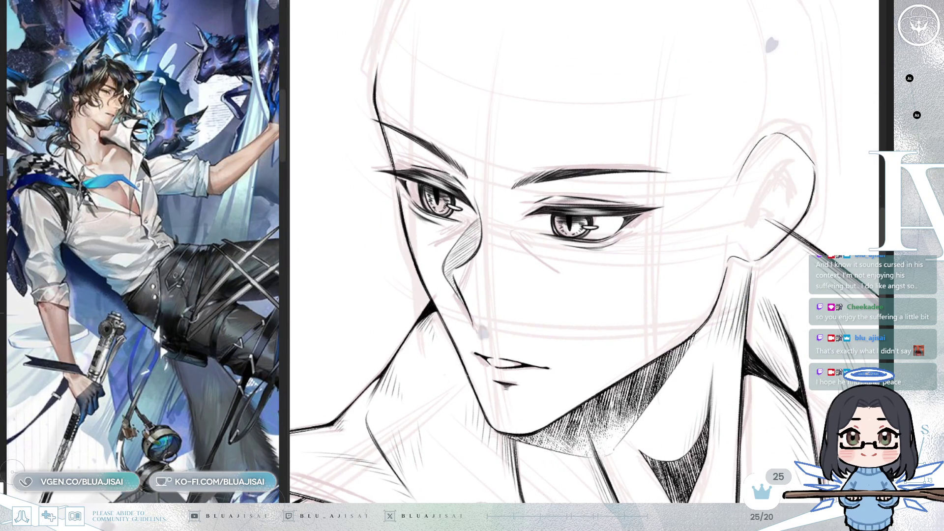
pyautogui.moveTo(580, 130)
pyautogui.mouseDown()
pyautogui.moveTo(516, 148)
pyautogui.moveTo(708, 133)
pyautogui.mouseUp()
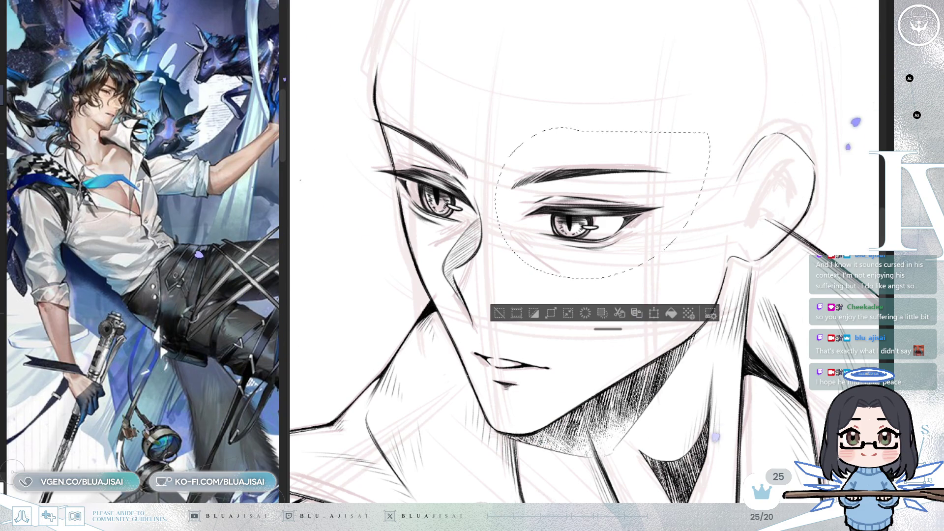
# Squeeze the selected eye slightly narrower with free transform, then deselect
pyautogui.press('h')
pyautogui.hotkey('ctrl', 't')
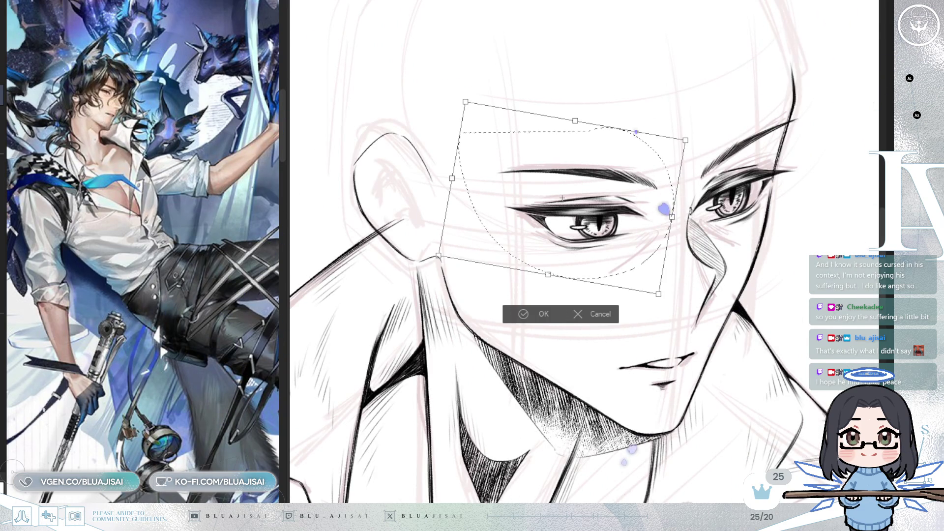
pyautogui.moveTo(672, 218); pyautogui.dragTo(668, 221)
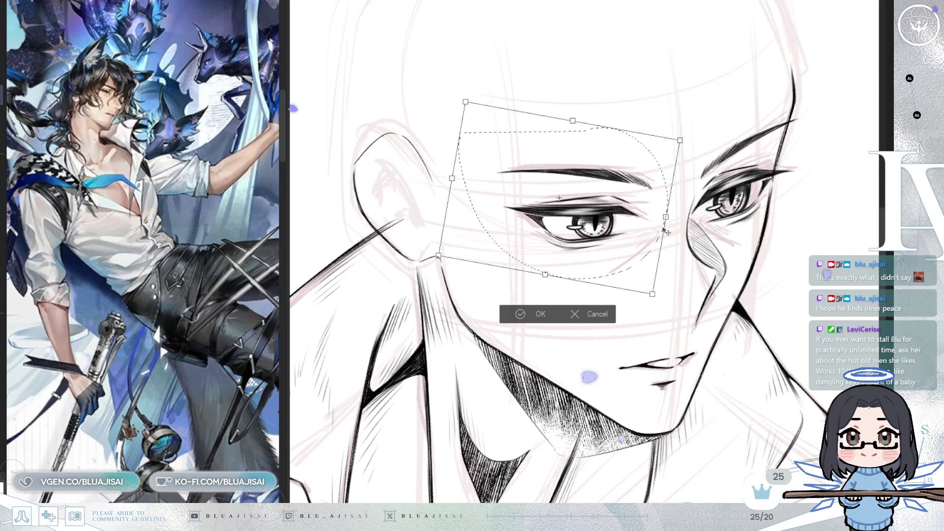
pyautogui.click(535, 314)
pyautogui.hotkey('ctrl', 'd')
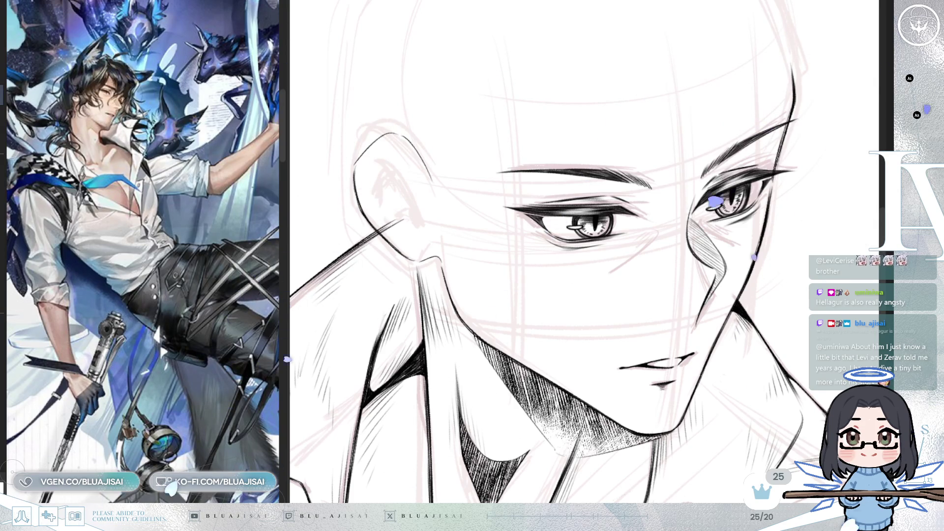
# Ink the ear's inner fold with hatching, redrawing the first attempt
pyautogui.press('h')
pyautogui.moveTo(705, 293); pyautogui.dragTo(589, 293)
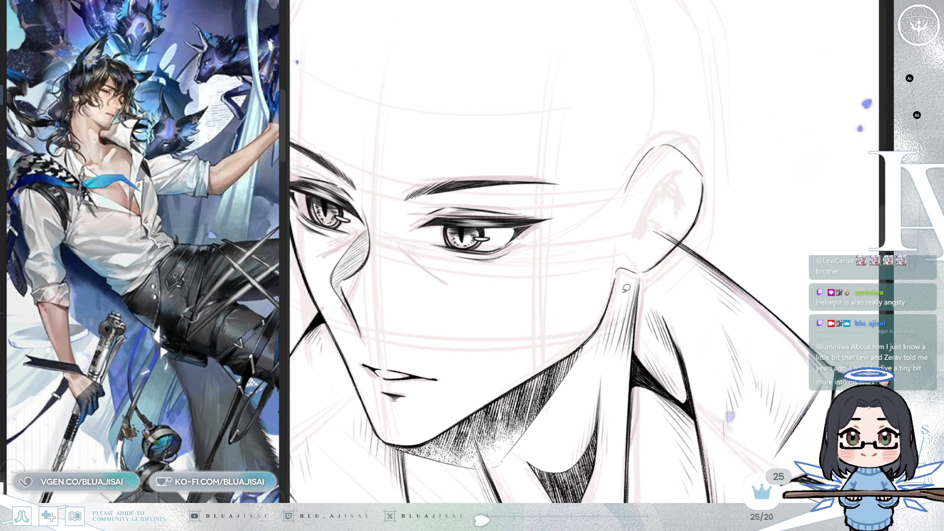
pyautogui.scroll(1, 735, 79)
pyautogui.moveTo(664, 142)
pyautogui.mouseDown()
pyautogui.moveTo(712, 166)
pyautogui.moveTo(695, 212)
pyautogui.moveTo(711, 173)
pyautogui.mouseUp()
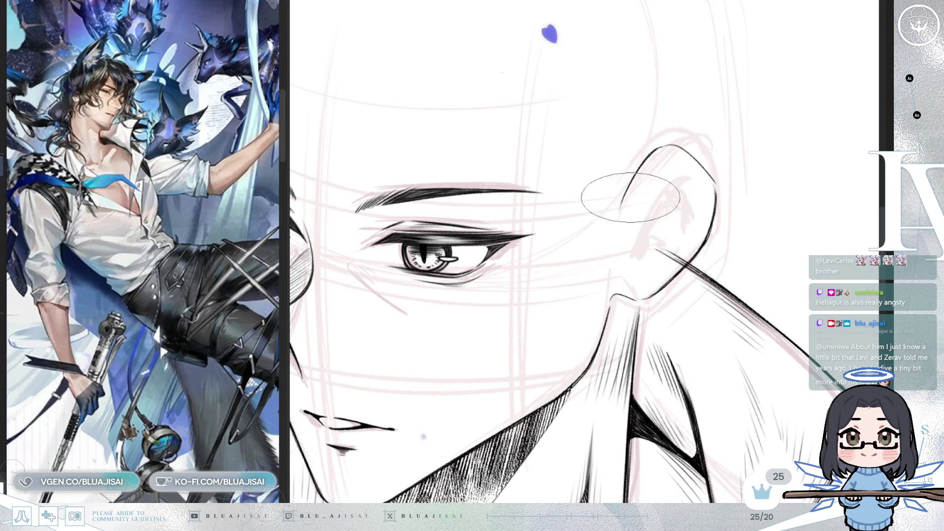
pyautogui.moveTo(679, 170); pyautogui.dragTo(634, 255)
pyautogui.hotkey('ctrl', 'z')
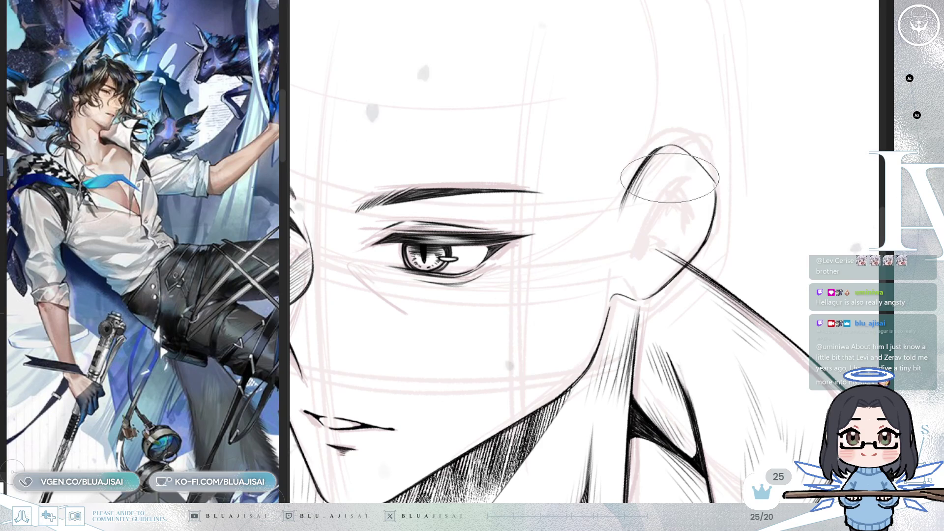
pyautogui.moveTo(683, 173)
pyautogui.mouseDown()
pyautogui.moveTo(654, 200)
pyautogui.moveTo(642, 239)
pyautogui.mouseUp()
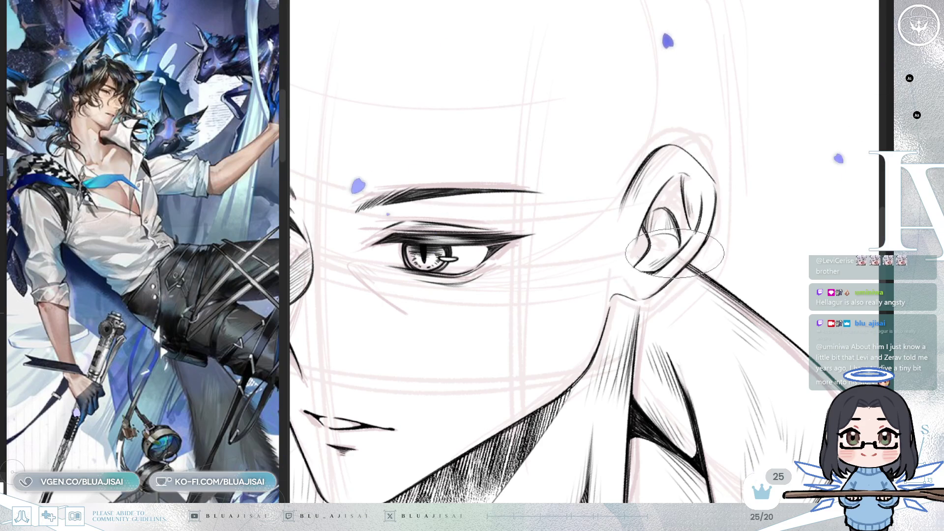
# Darken and bend the ear's upper outline, checking it in mirrored view
pyautogui.scroll(3, 666, 236)
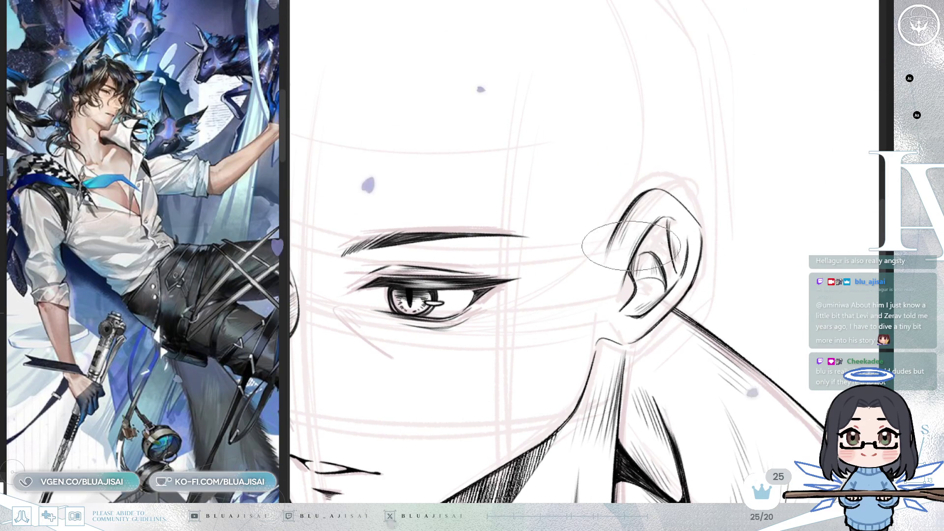
pyautogui.press('h')
pyautogui.moveTo(506, 192); pyautogui.dragTo(470, 231)
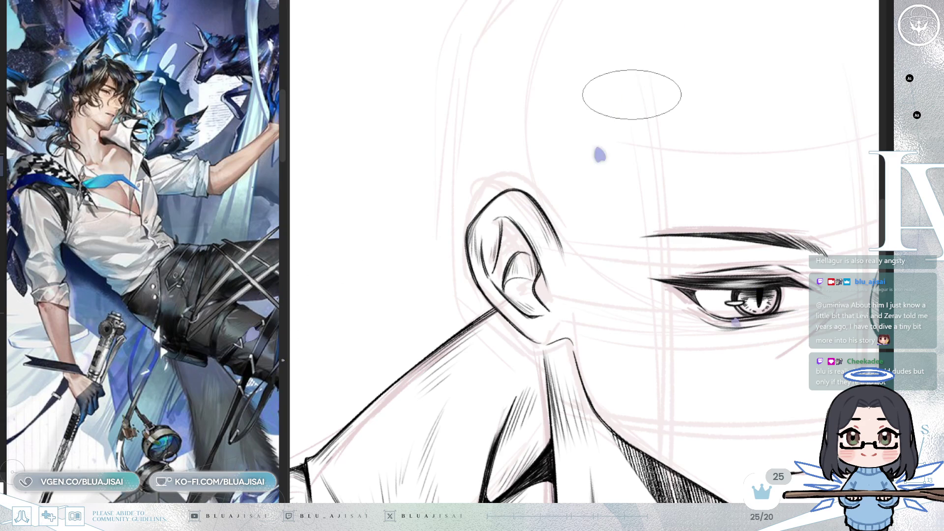
pyautogui.press('h')
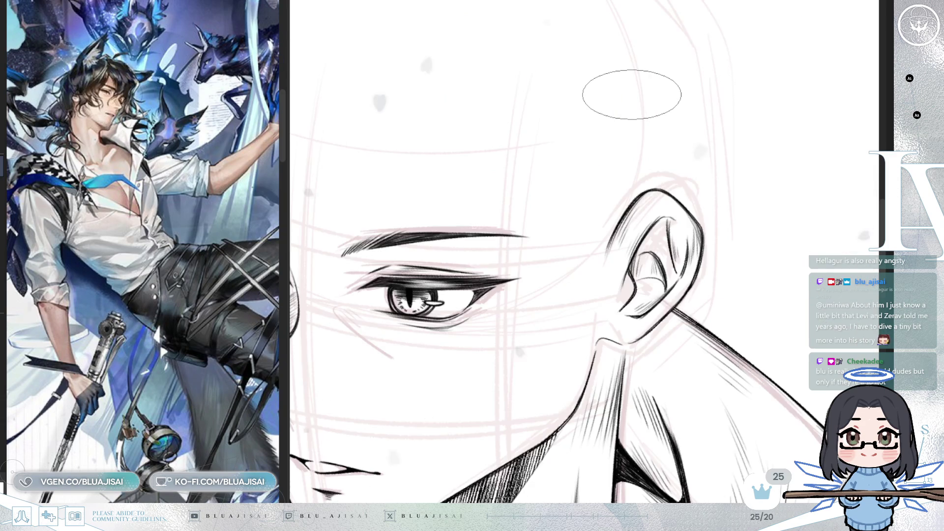
pyautogui.scroll(-3, 728, 264)
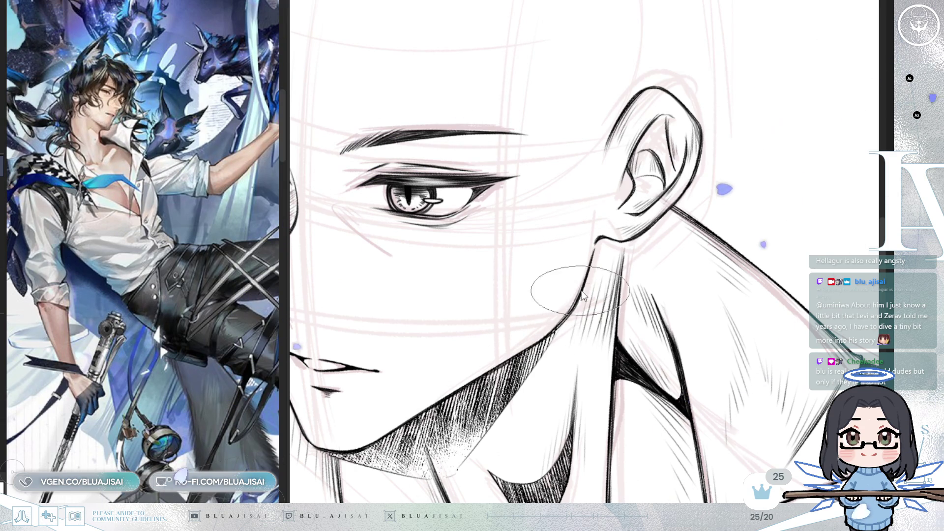
pyautogui.scroll(-5, 495, 366)
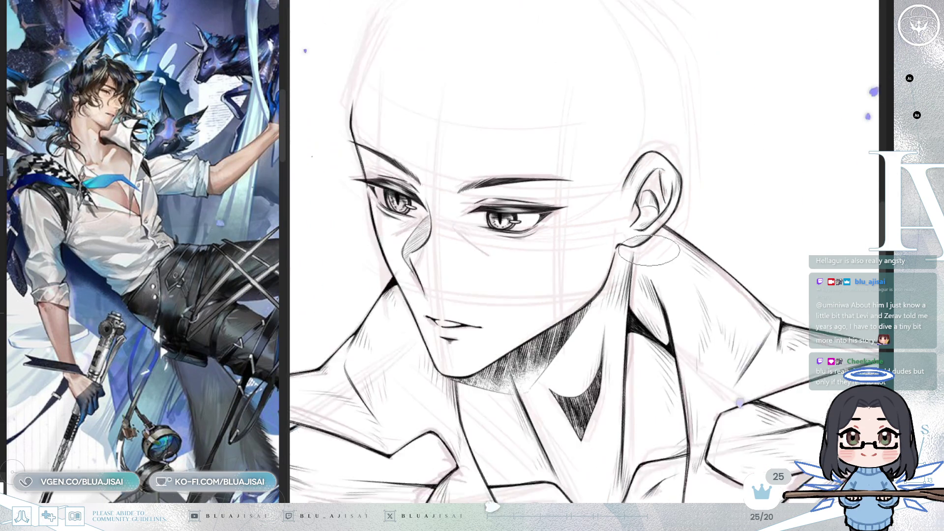
# Mirror the whole bust and flip it back to spot errors, then centre the face and ear
pyautogui.moveTo(735, 143); pyautogui.dragTo(731, 211)
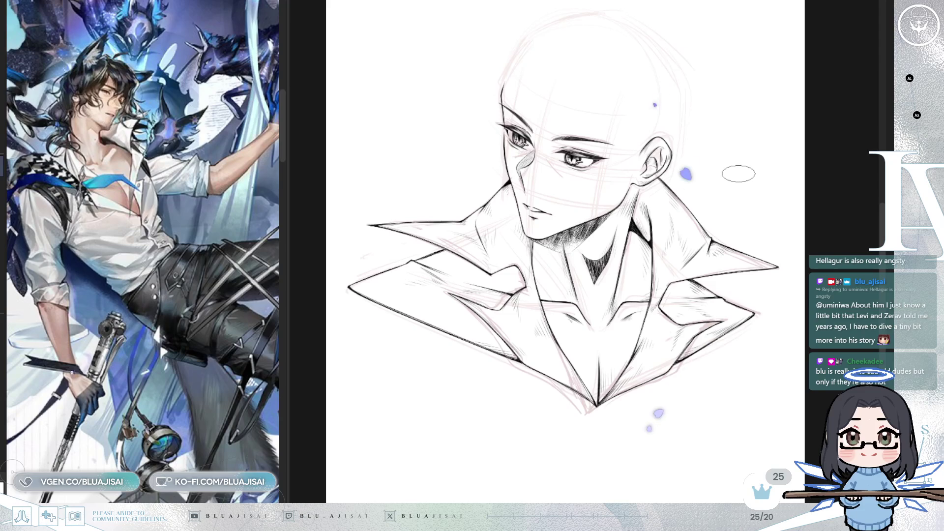
pyautogui.press('h')
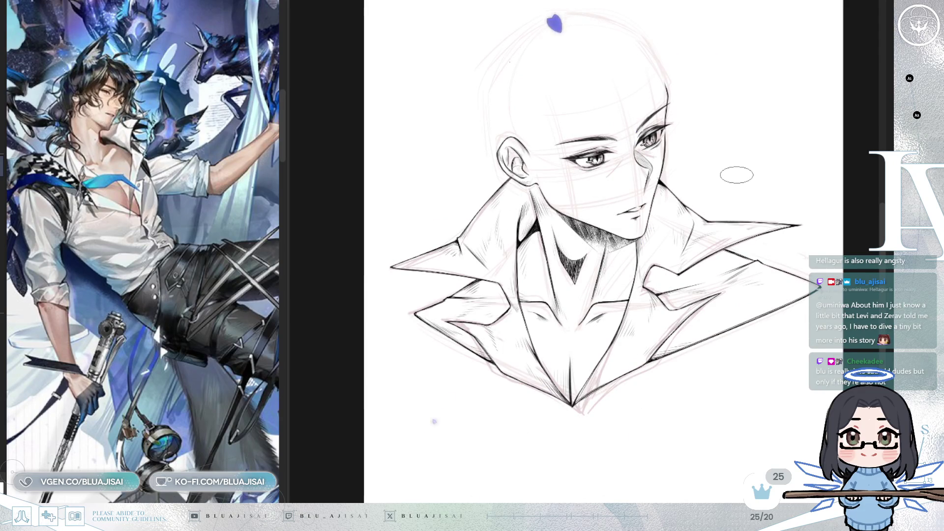
pyautogui.press('h')
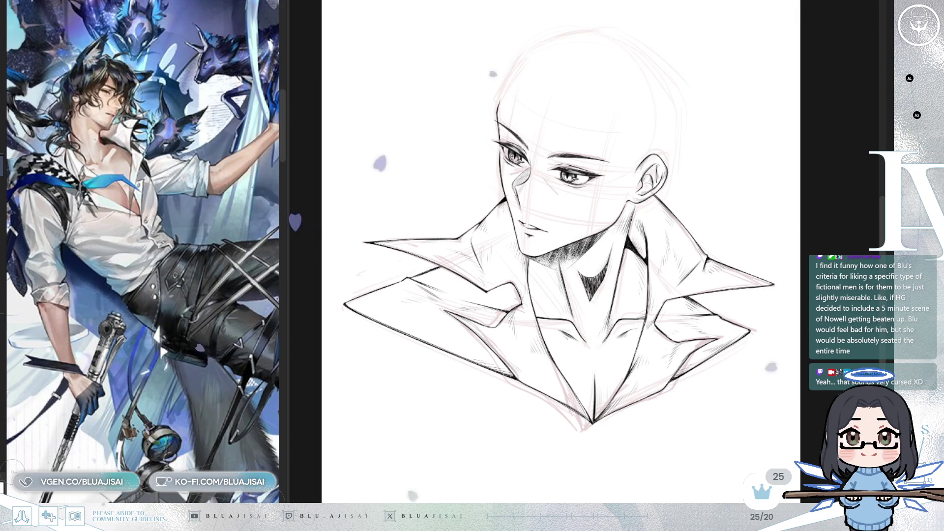
pyautogui.scroll(5, 666, 158)
pyautogui.moveTo(654, 212); pyautogui.dragTo(715, 169)
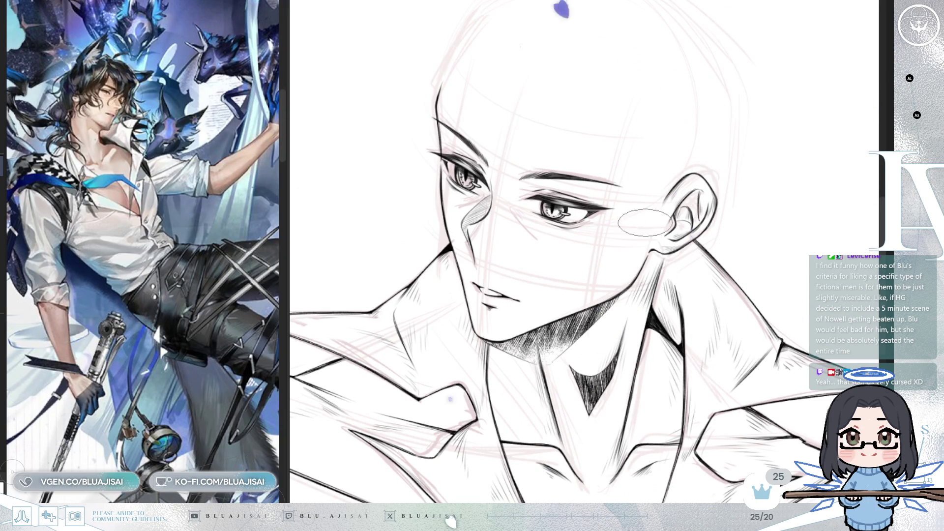
# Lasso the brow and right eye, then deselect without changes
pyautogui.moveTo(644, 153)
pyautogui.mouseDown()
pyautogui.moveTo(560, 132)
pyautogui.moveTo(509, 192)
pyautogui.moveTo(571, 244)
pyautogui.moveTo(623, 217)
pyautogui.moveTo(618, 227)
pyautogui.mouseUp()
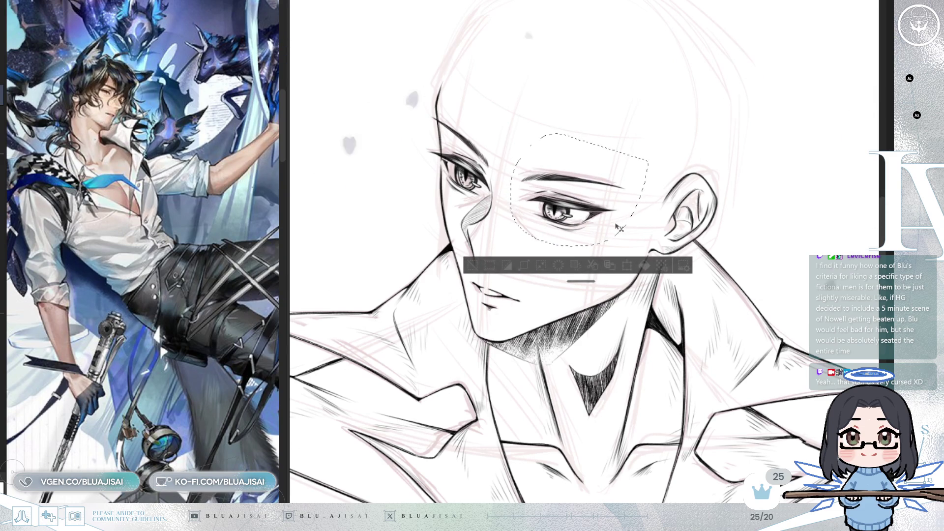
pyautogui.click(473, 266)
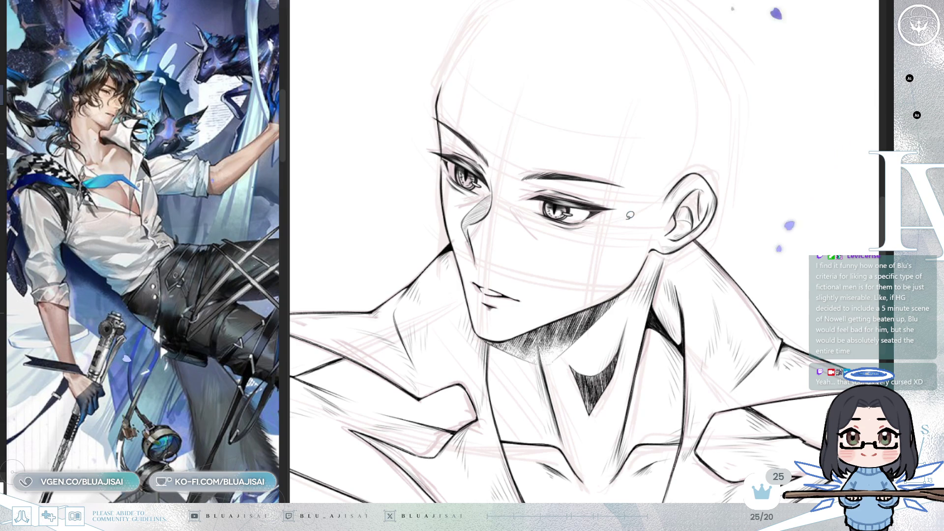
# Mirror the view horizontally and refine the eye and brow lines
pyautogui.press('h')
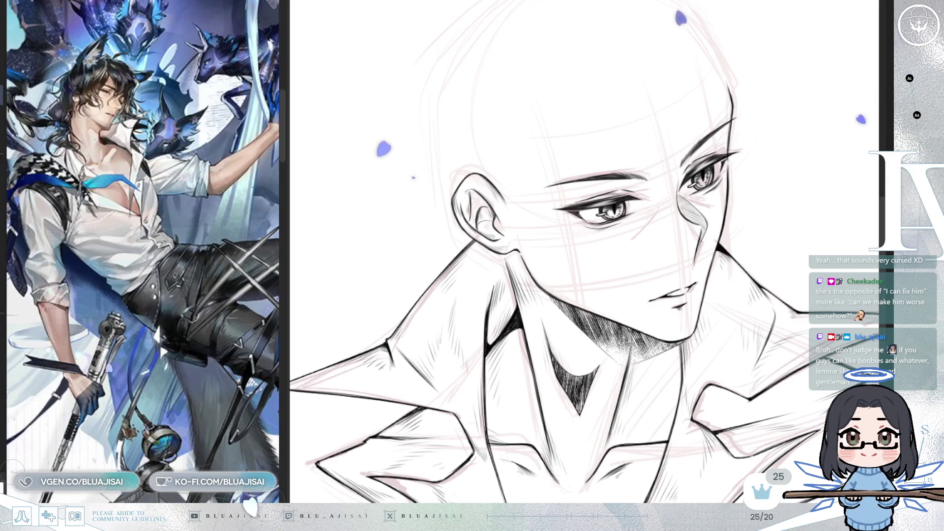
pyautogui.scroll(-3, 764, 8)
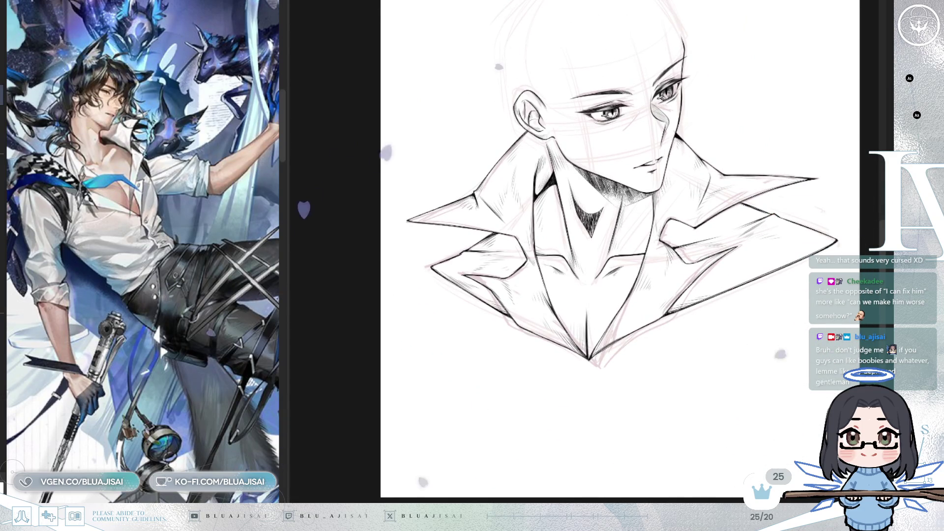
# Make the pink hair sketch layer visible to show the wavy hair and wolf ears
pyautogui.moveTo(810, 173); pyautogui.dragTo(774, 294)
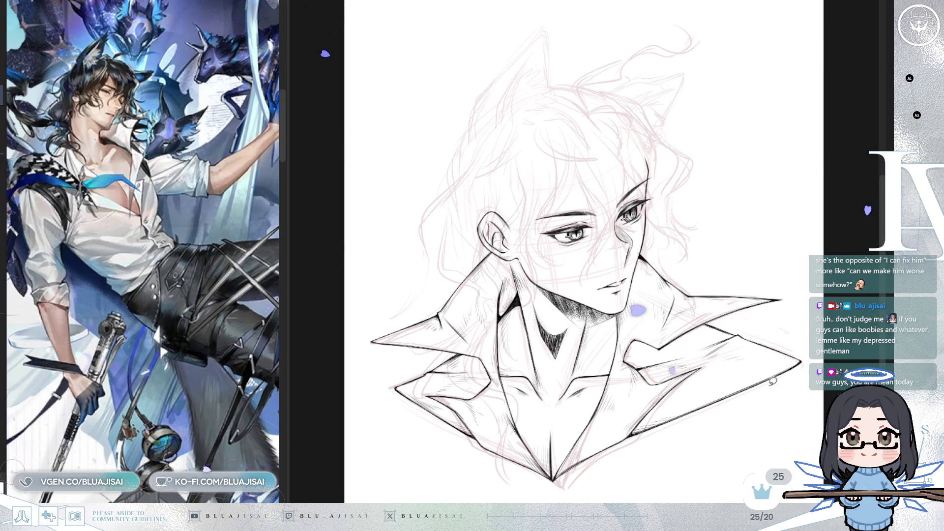
# Flip the canvas view back to its normal, unmirrored orientation
pyautogui.press('h')
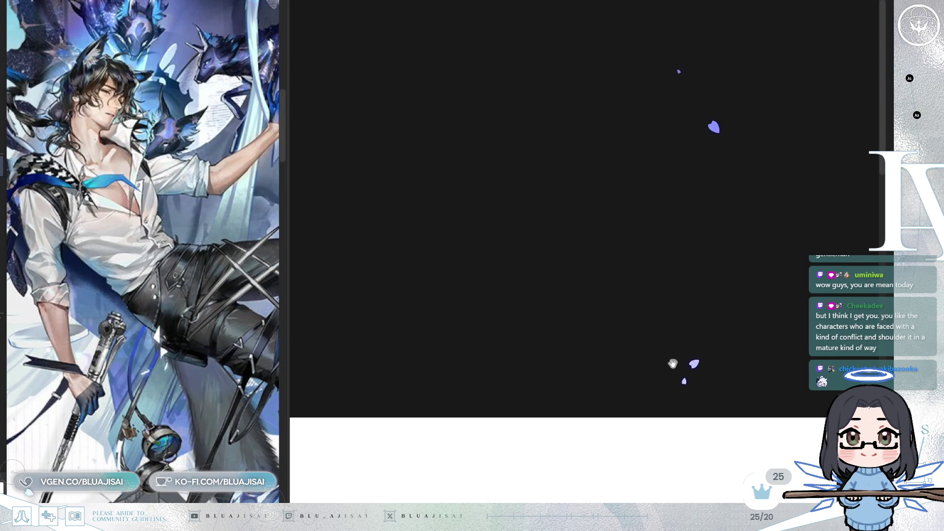
# Zoom in on the face and narrow the reference panel to widen the canvas
pyautogui.scroll(2, 654, 278)
pyautogui.moveTo(653, 278); pyautogui.dragTo(667, 202)
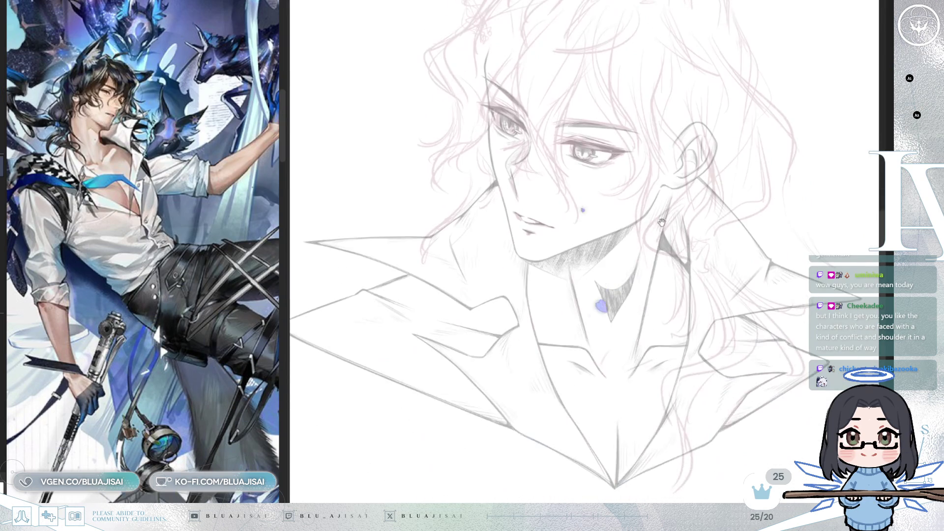
pyautogui.moveTo(288, 194); pyautogui.dragTo(238, 194)
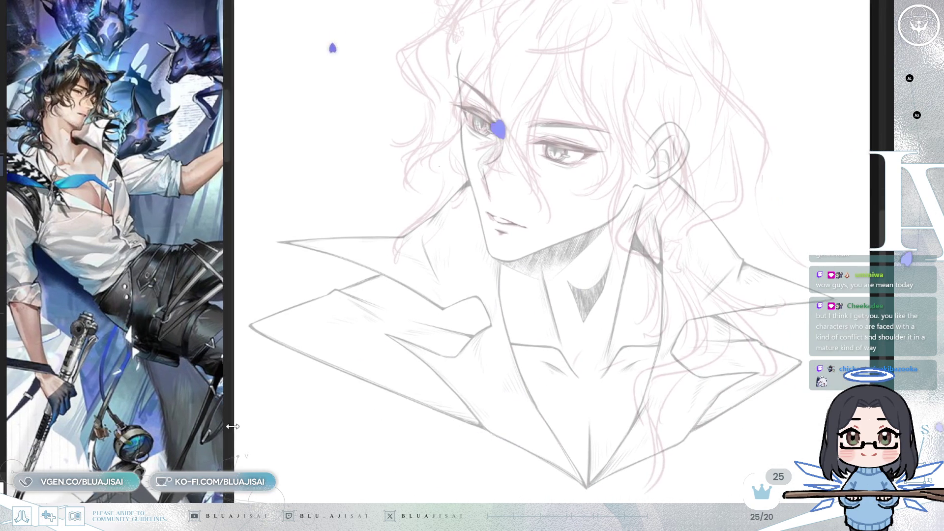
pyautogui.moveTo(537, 272); pyautogui.dragTo(539, 281)
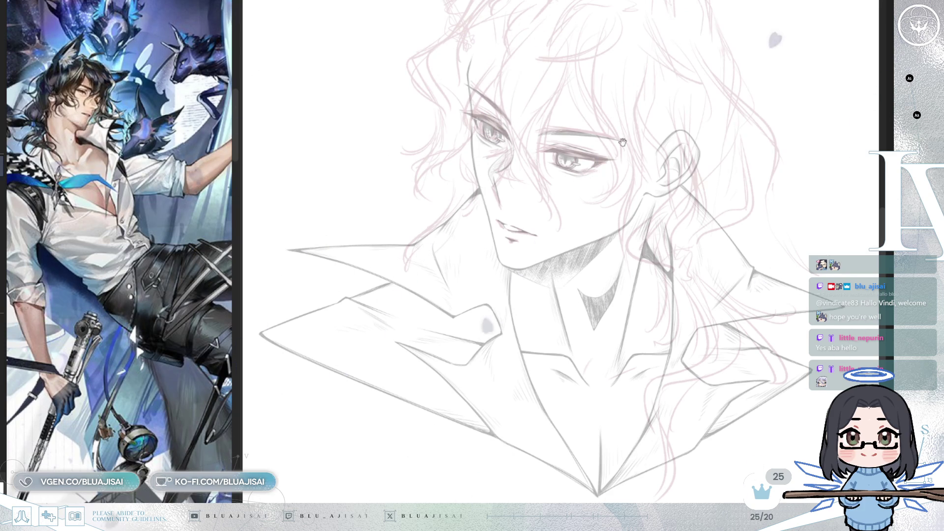
# Bring the ears and hairline into view, checking proportions with a mirror flip
pyautogui.moveTo(764, 206); pyautogui.dragTo(725, 301)
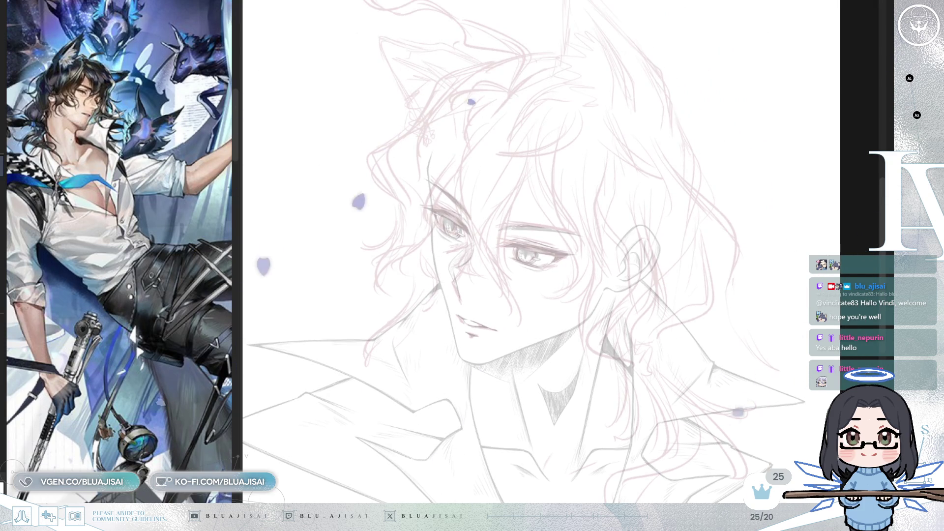
pyautogui.moveTo(541, 246); pyautogui.dragTo(549, 269)
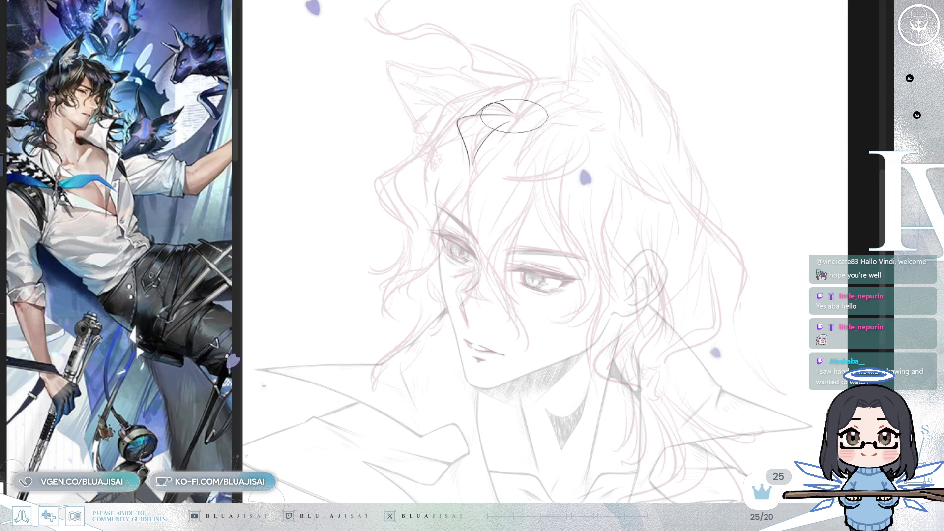
pyautogui.scroll(2, 514, 116)
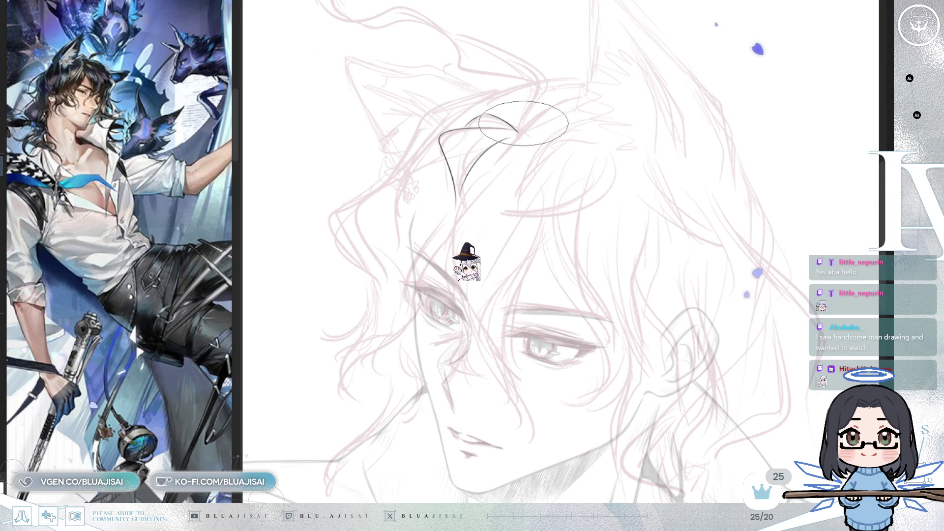
pyautogui.press('h')
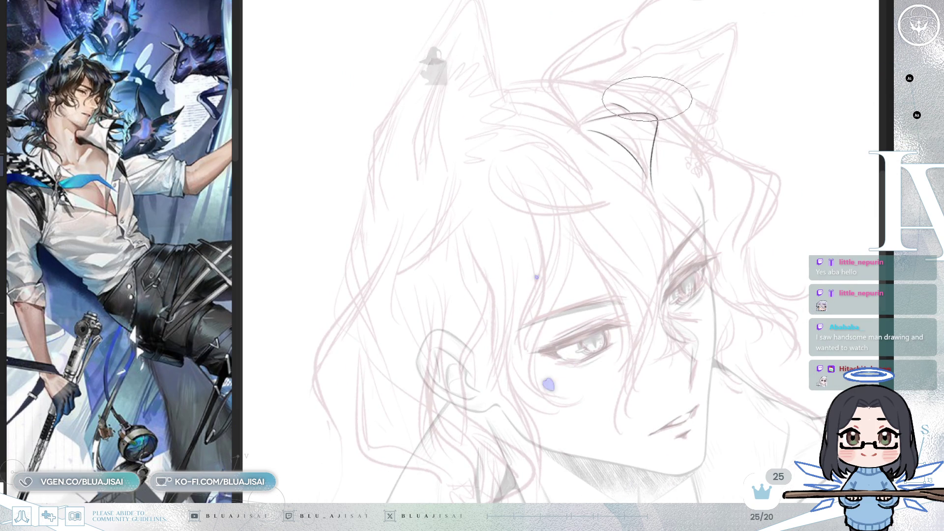
pyautogui.press('h')
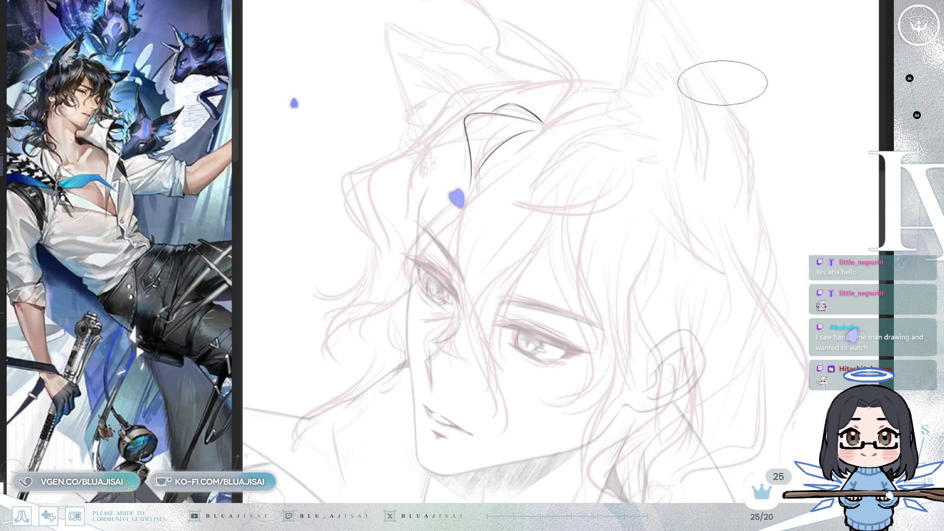
pyautogui.moveTo(477, 145); pyautogui.dragTo(479, 76)
pyautogui.moveTo(664, 88)
pyautogui.mouseDown()
pyautogui.moveTo(754, 157)
pyautogui.moveTo(699, 277)
pyautogui.mouseUp()
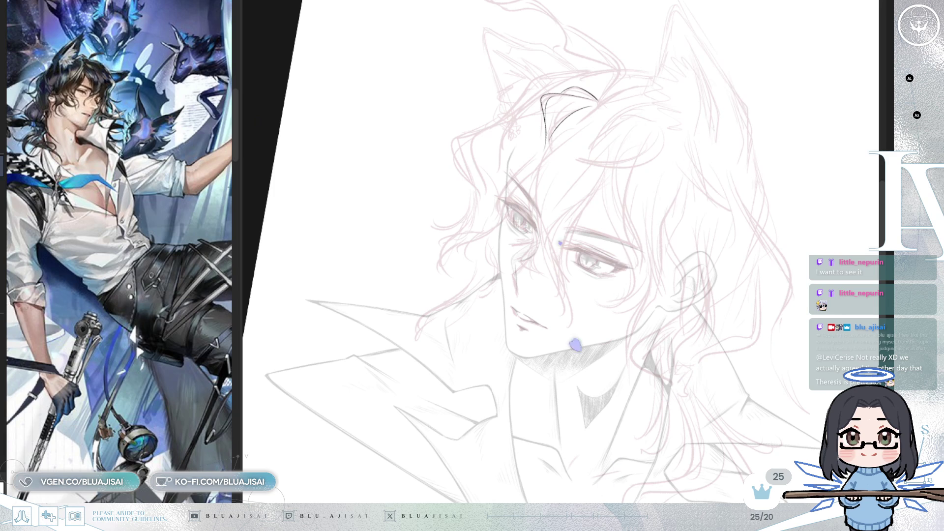
pyautogui.scroll(3, 560, 251)
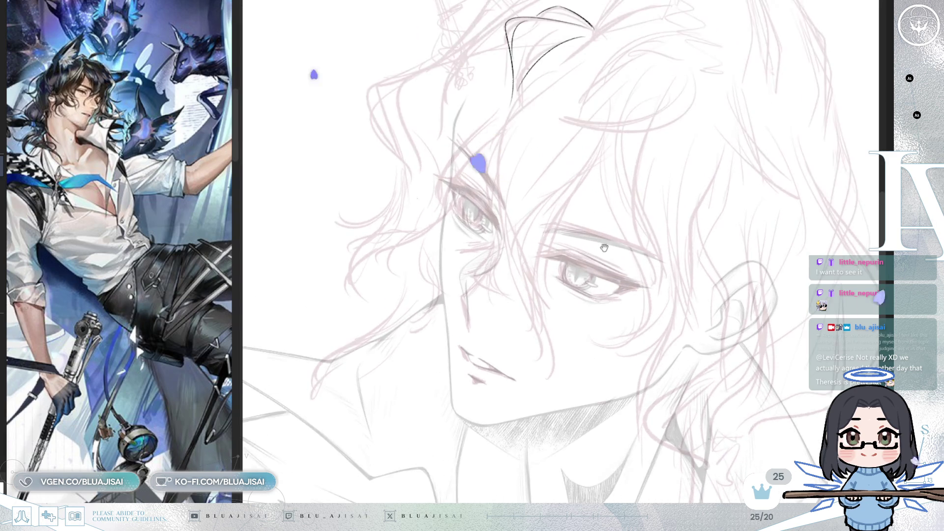
# Undo the misplaced hair strokes and rotate the view onto the hair
pyautogui.hotkey('ctrl', 'z')
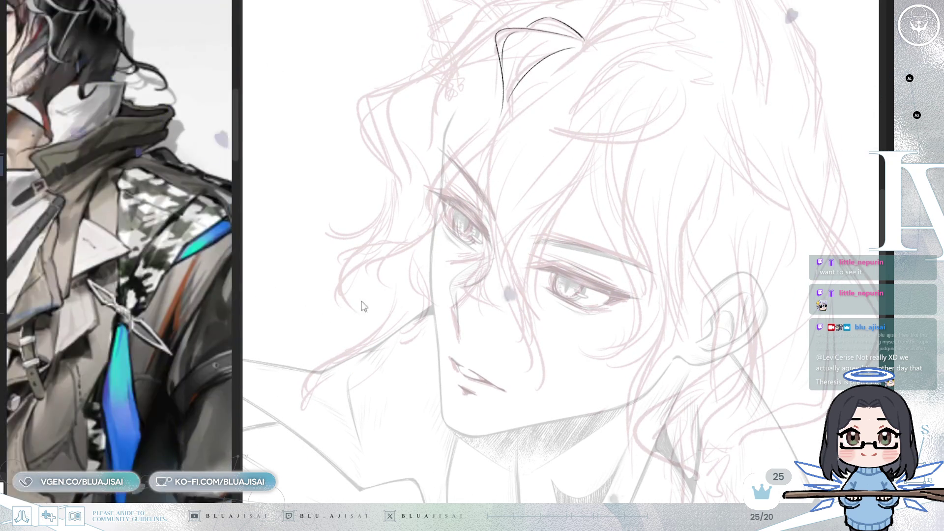
pyautogui.moveTo(571, 172)
pyautogui.mouseDown()
pyautogui.moveTo(674, 212)
pyautogui.moveTo(600, 241)
pyautogui.mouseUp()
pyautogui.moveTo(550, 215)
pyautogui.mouseDown()
pyautogui.moveTo(519, 102)
pyautogui.moveTo(471, 196)
pyautogui.mouseUp()
pyautogui.hotkey('ctrl', 'z')
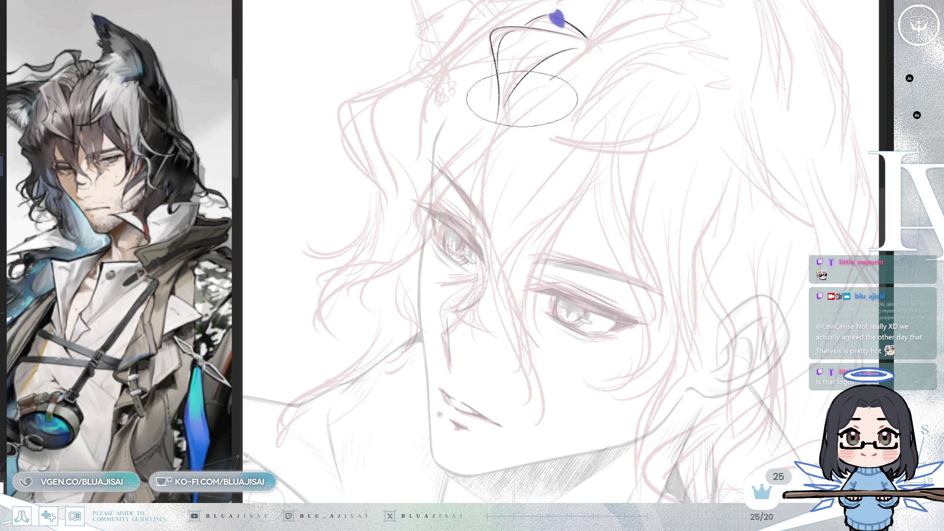
# Ink a long hair strand from the ear past the eye, plus a second from the nose bridge
pyautogui.moveTo(563, 76)
pyautogui.mouseDown()
pyautogui.moveTo(482, 154)
pyautogui.moveTo(462, 198)
pyautogui.mouseUp()
pyautogui.moveTo(563, 76); pyautogui.dragTo(481, 237)
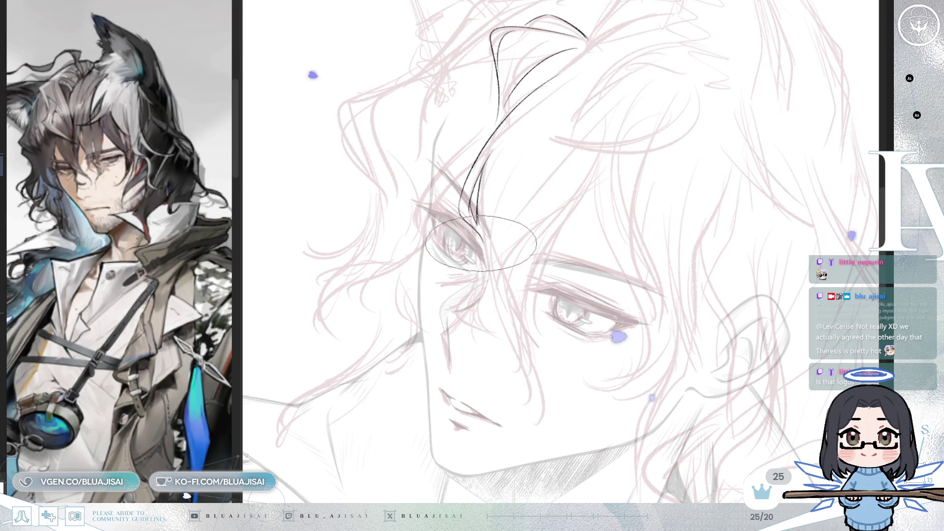
pyautogui.moveTo(479, 231)
pyautogui.mouseDown()
pyautogui.moveTo(473, 284)
pyautogui.moveTo(484, 291)
pyautogui.moveTo(484, 331)
pyautogui.mouseUp()
pyautogui.moveTo(477, 290); pyautogui.dragTo(480, 298)
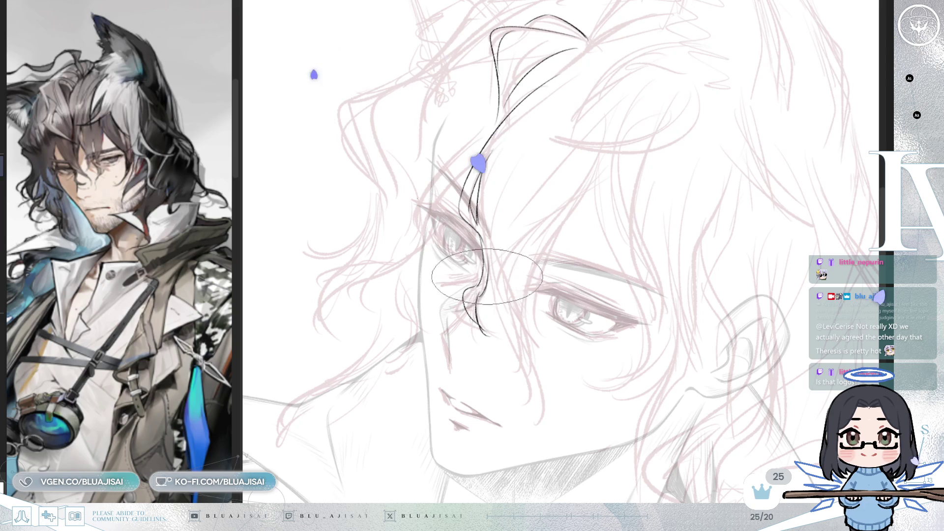
pyautogui.moveTo(484, 258)
pyautogui.mouseDown()
pyautogui.moveTo(533, 367)
pyautogui.moveTo(526, 382)
pyautogui.mouseUp()
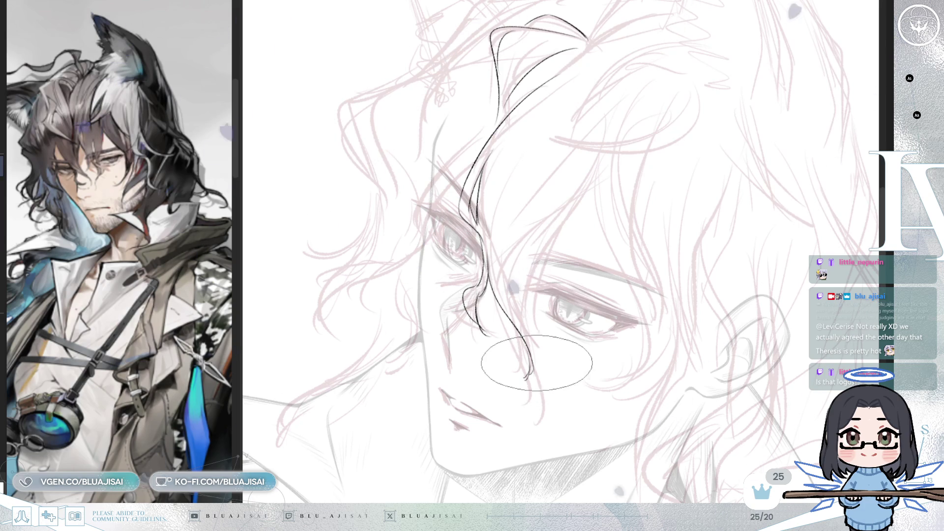
# Mirror the canvas and rotate it so the eyes sit level to check the lineart
pyautogui.scroll(1, 518, 289)
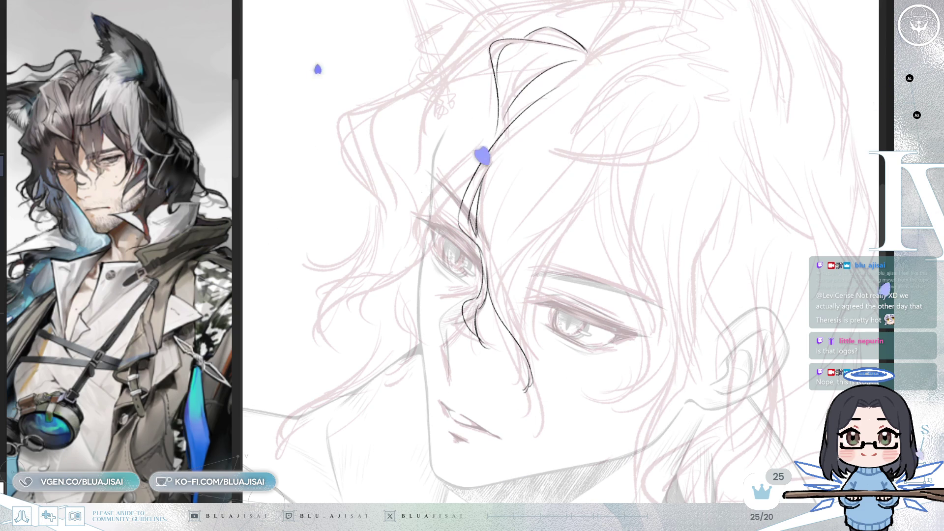
pyautogui.press('-')
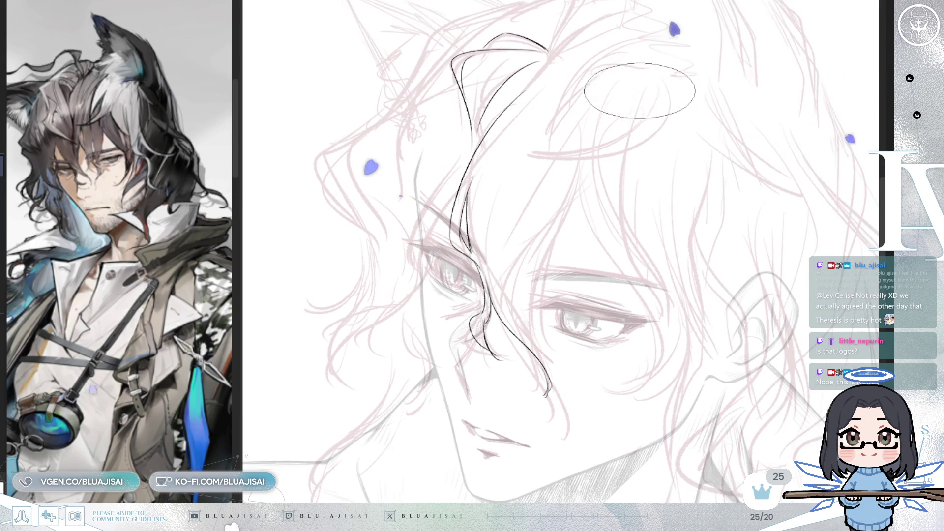
pyautogui.scroll(-1, 642, 87)
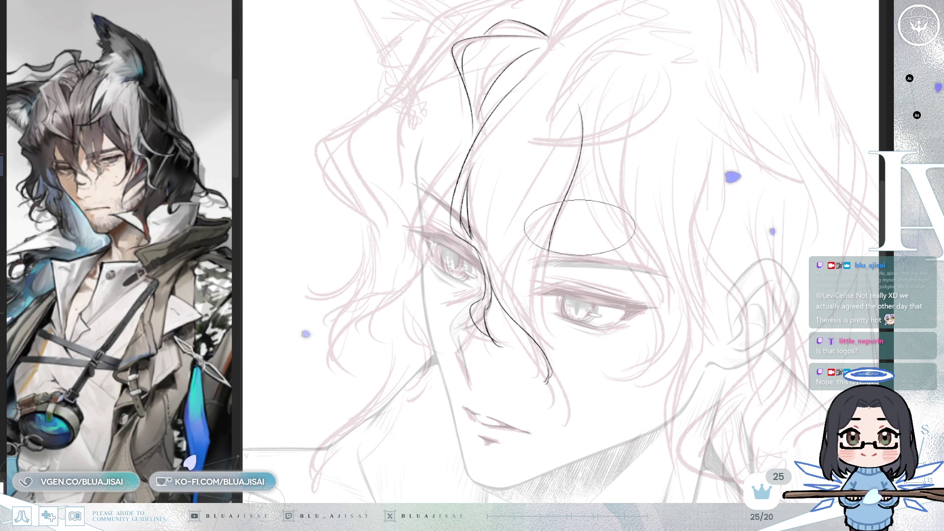
pyautogui.press('h')
pyautogui.press('End')
pyautogui.press('End')
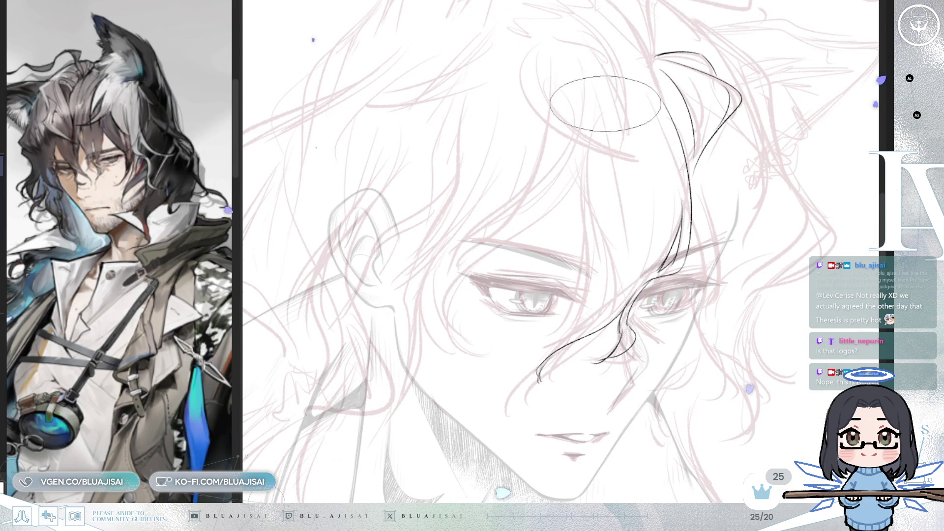
# Ink another hair strand down over the eye, then rotate the view so the eyes sit level
pyautogui.moveTo(594, 145)
pyautogui.mouseDown()
pyautogui.moveTo(583, 212)
pyautogui.moveTo(602, 299)
pyautogui.mouseUp()
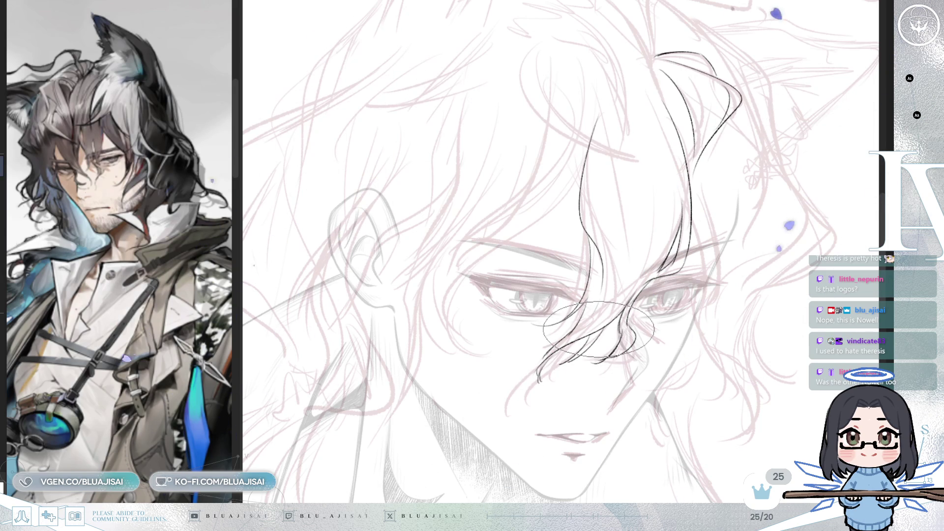
pyautogui.moveTo(597, 329); pyautogui.dragTo(594, 332)
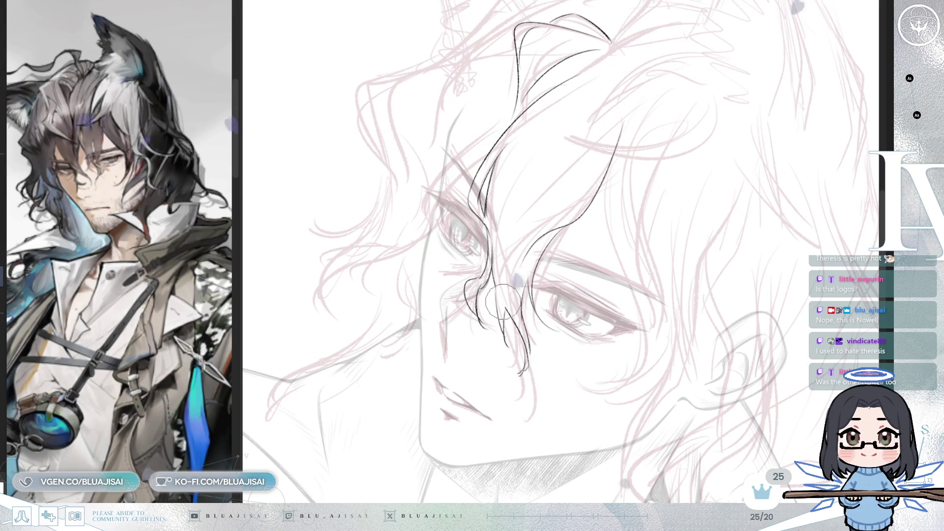
pyautogui.moveTo(499, 296)
pyautogui.mouseDown()
pyautogui.moveTo(611, 194)
pyautogui.moveTo(624, 233)
pyautogui.mouseUp()
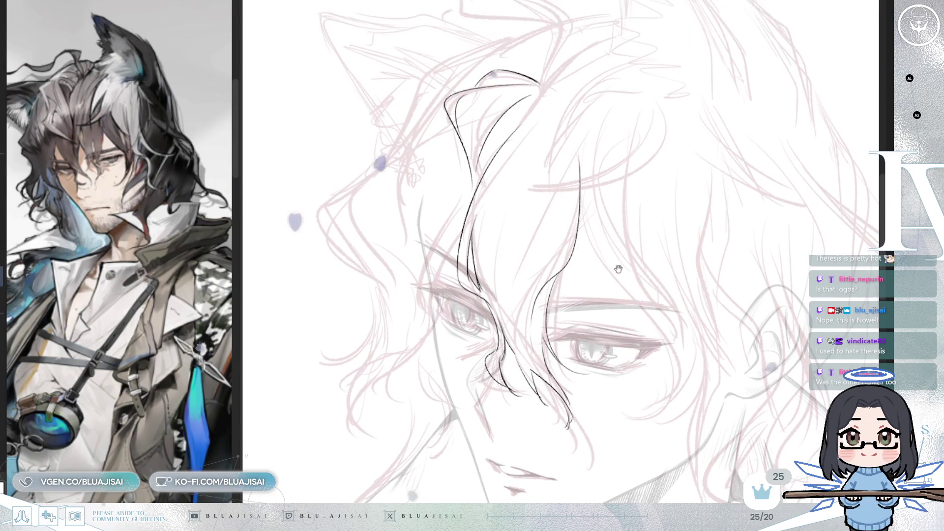
# Ink a fringe strand down toward the eyes and review it mirrored and zoomed out
pyautogui.moveTo(538, 92)
pyautogui.mouseDown()
pyautogui.moveTo(514, 319)
pyautogui.moveTo(539, 357)
pyautogui.mouseUp()
pyautogui.press('m')
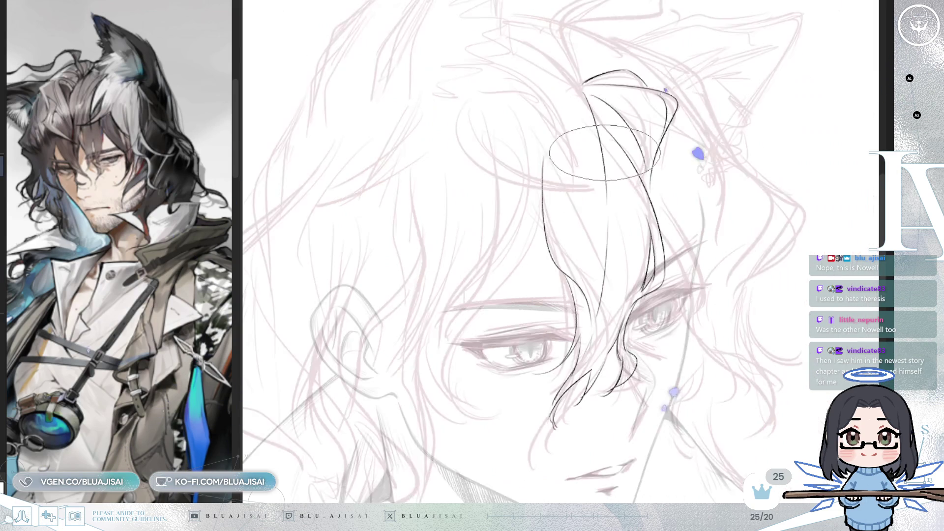
pyautogui.press('m')
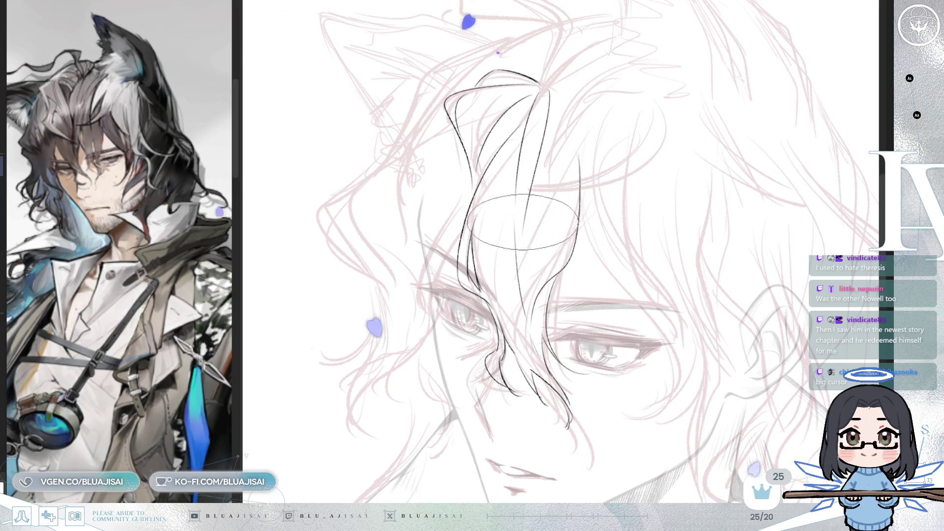
pyautogui.scroll(-3, 522, 235)
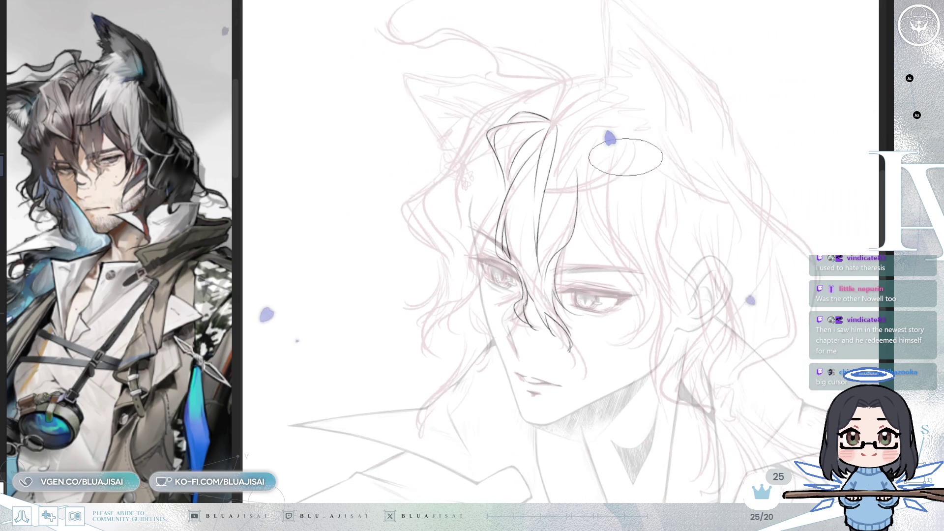
pyautogui.press('m')
pyautogui.press('m')
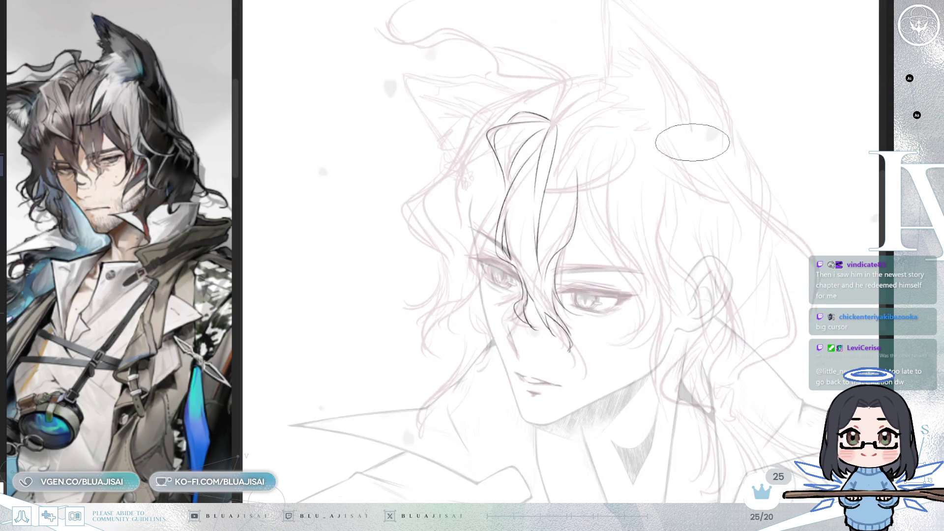
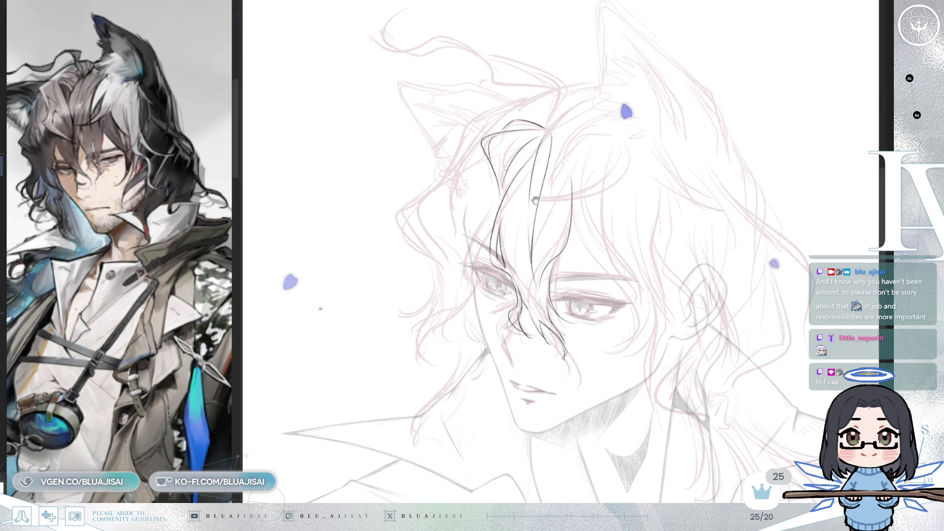
# Ink a curved wavy hair strand, mirroring the canvas to check it and flipping it back
pyautogui.scroll(-1, 558, 176)
pyautogui.scroll(2, 484, 182)
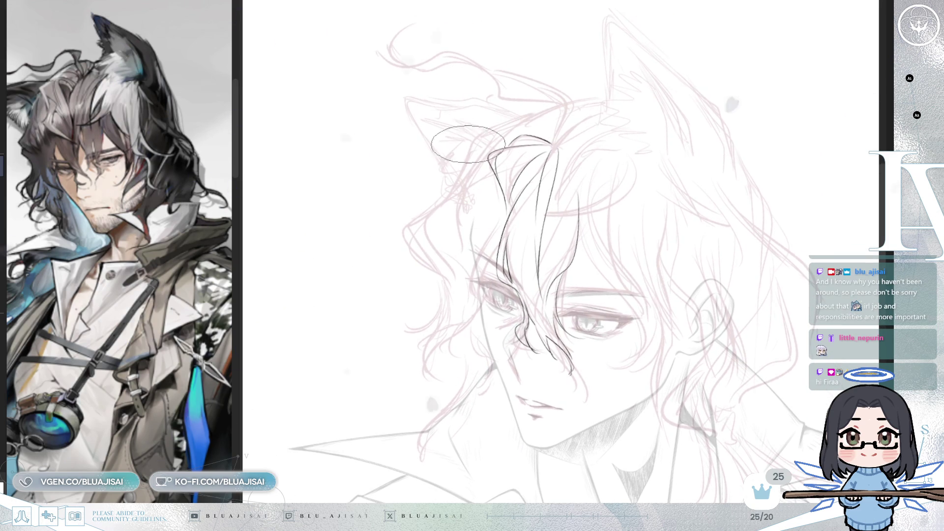
pyautogui.moveTo(469, 149); pyautogui.dragTo(410, 247)
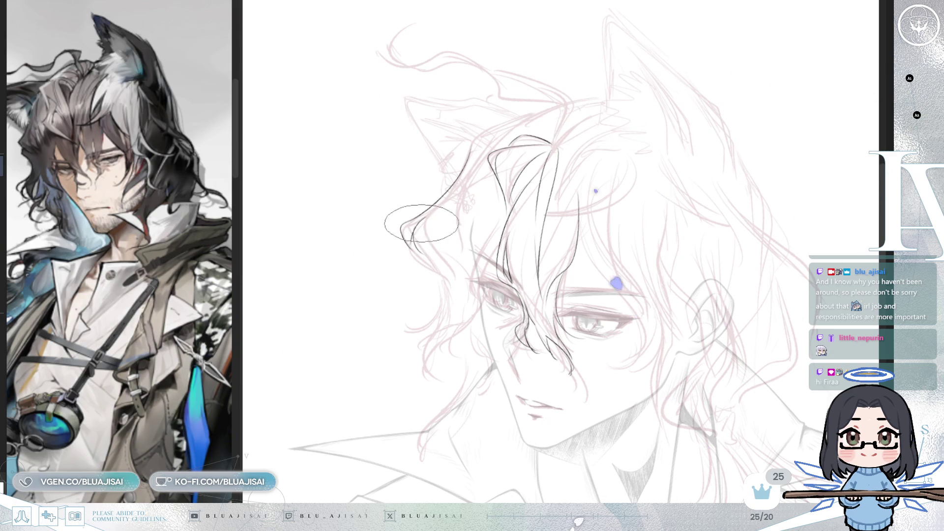
pyautogui.press('m')
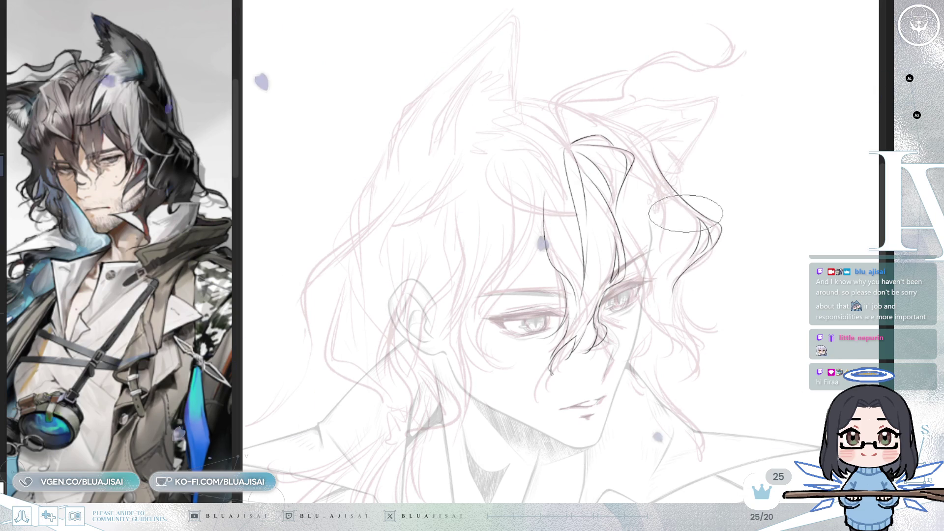
pyautogui.press('m')
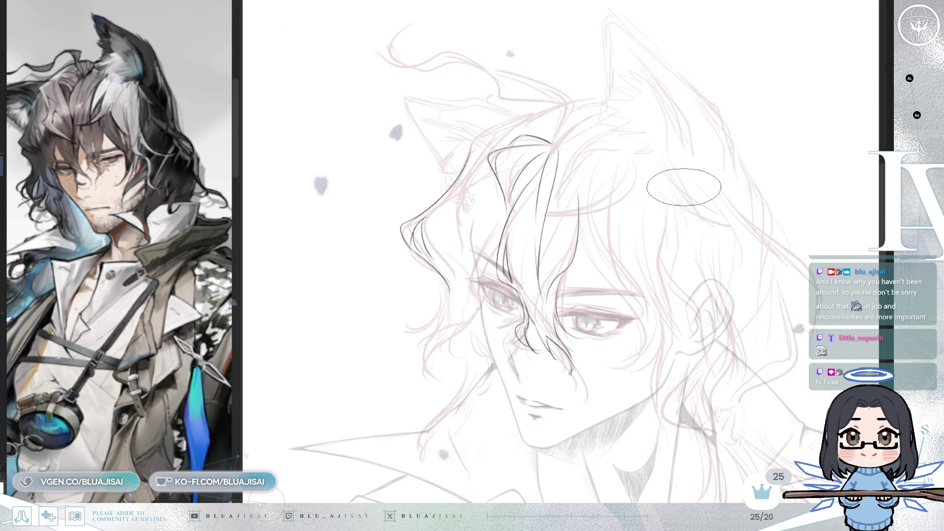
# Mirror the view again over the hair and begin the left ear's black outline
pyautogui.press('m')
pyautogui.press('m')
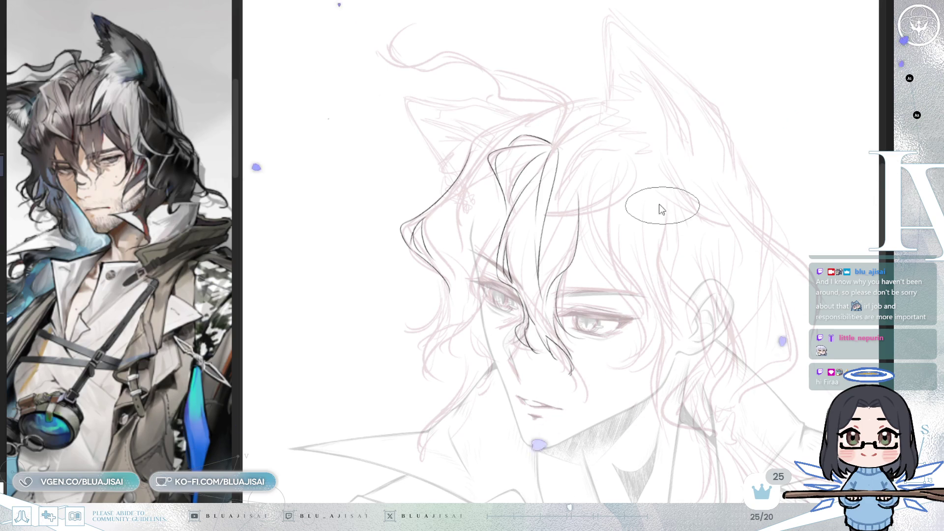
pyautogui.moveTo(660, 205); pyautogui.dragTo(645, 230)
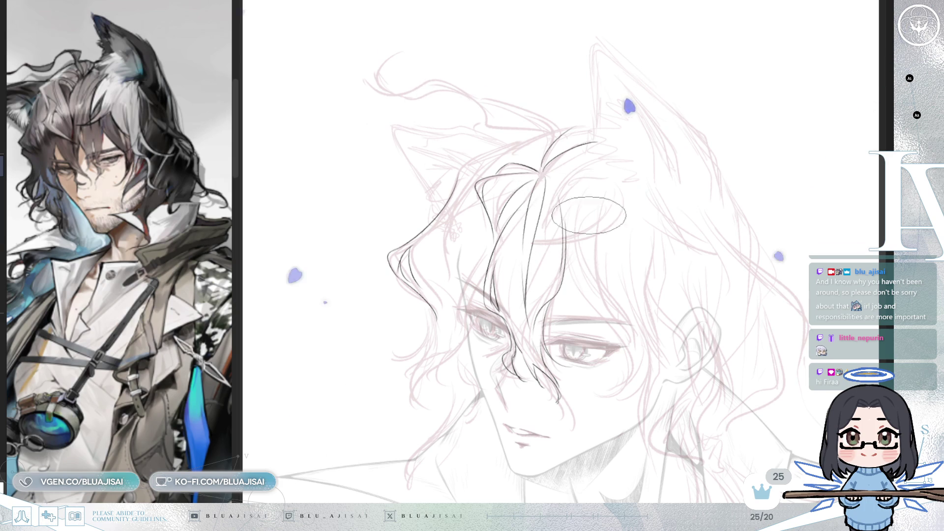
pyautogui.press('h')
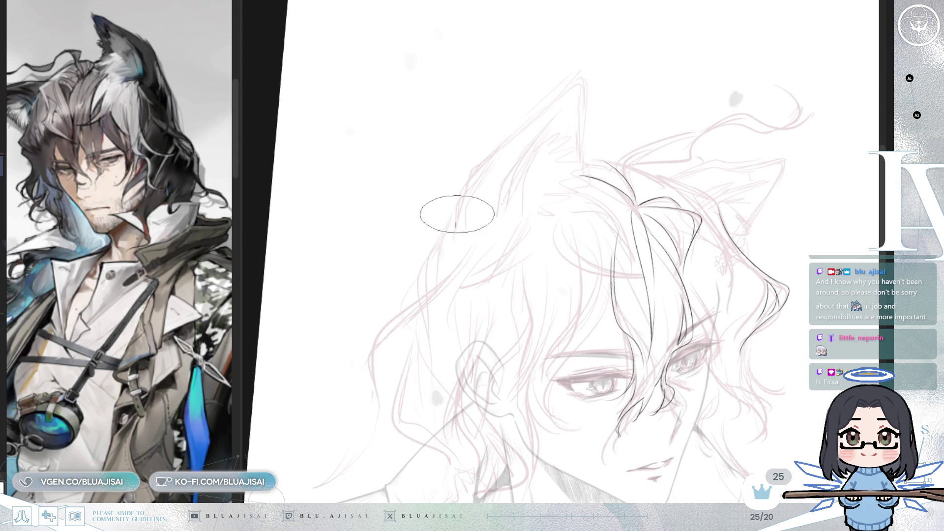
pyautogui.moveTo(462, 211)
pyautogui.mouseDown()
pyautogui.moveTo(461, 193)
pyautogui.moveTo(506, 137)
pyautogui.moveTo(488, 154)
pyautogui.moveTo(541, 117)
pyautogui.mouseUp()
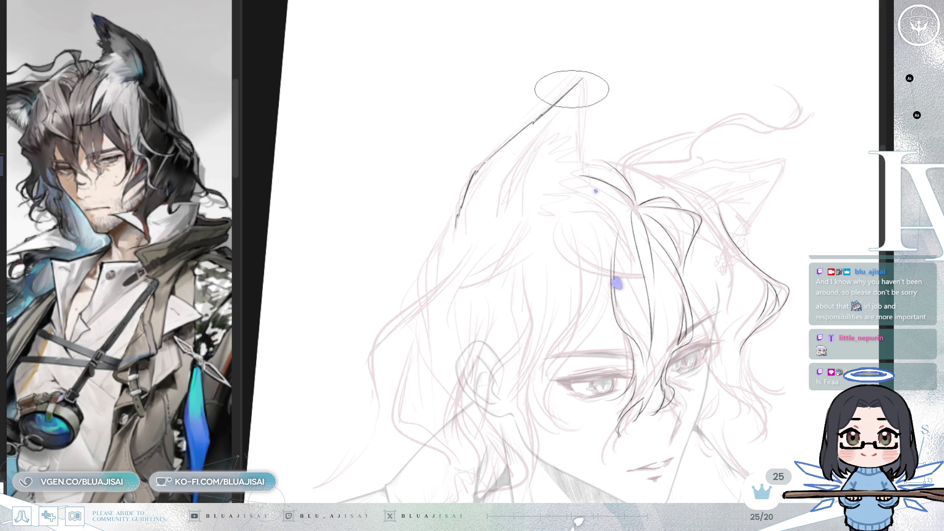
pyautogui.scroll(2, 578, 83)
# Thicken the outer ear edge toward the tip, adding jagged fur marks along it
pyautogui.moveTo(584, 80); pyautogui.dragTo(581, 216)
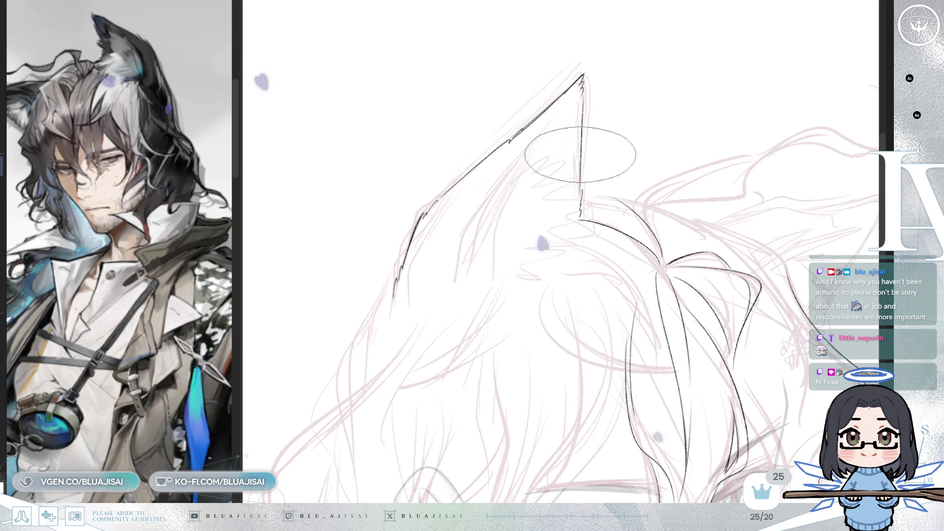
pyautogui.moveTo(407, 248); pyautogui.dragTo(391, 299)
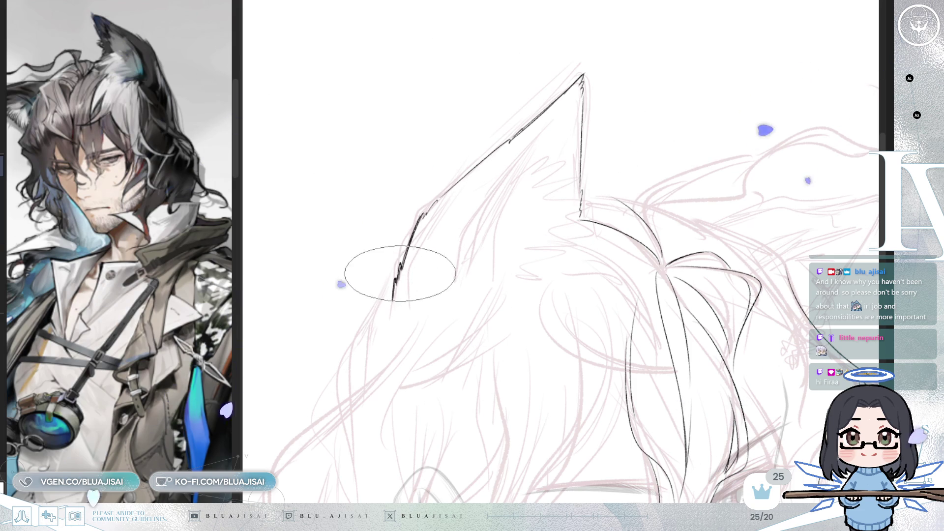
pyautogui.moveTo(426, 215)
pyautogui.mouseDown()
pyautogui.moveTo(421, 209)
pyautogui.moveTo(508, 135)
pyautogui.moveTo(458, 179)
pyautogui.moveTo(476, 164)
pyautogui.mouseUp()
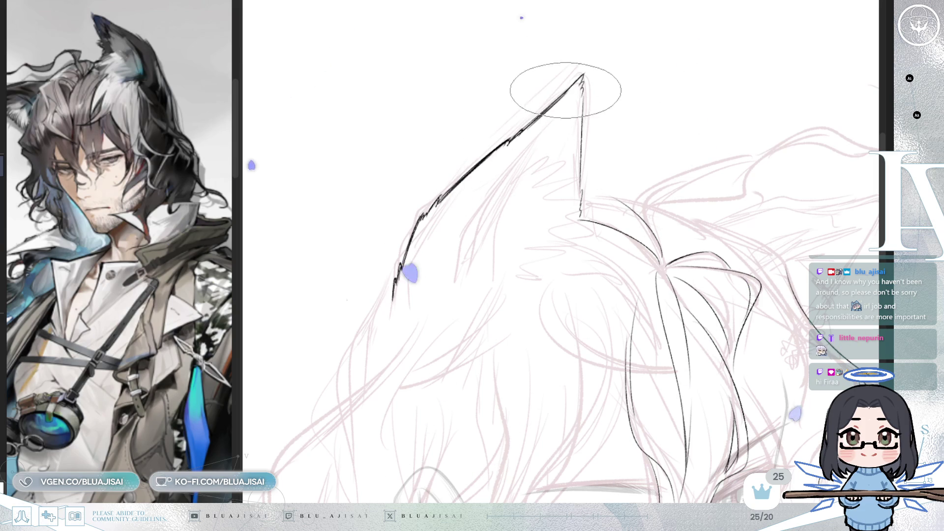
pyautogui.scroll(-1, 521, 185)
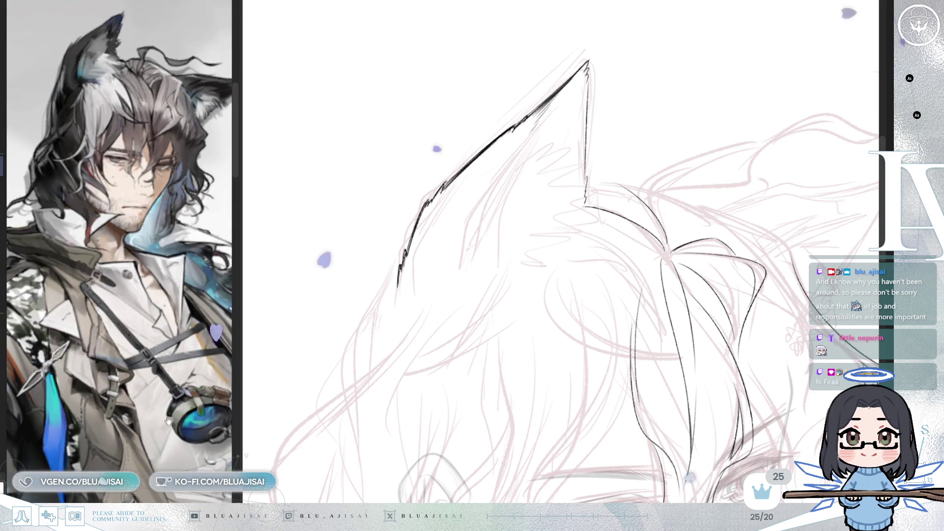
# Flip the reference image horizontally to match the canvas, then bring more of the face into view
pyautogui.moveTo(173, 410); pyautogui.dragTo(173, 450)
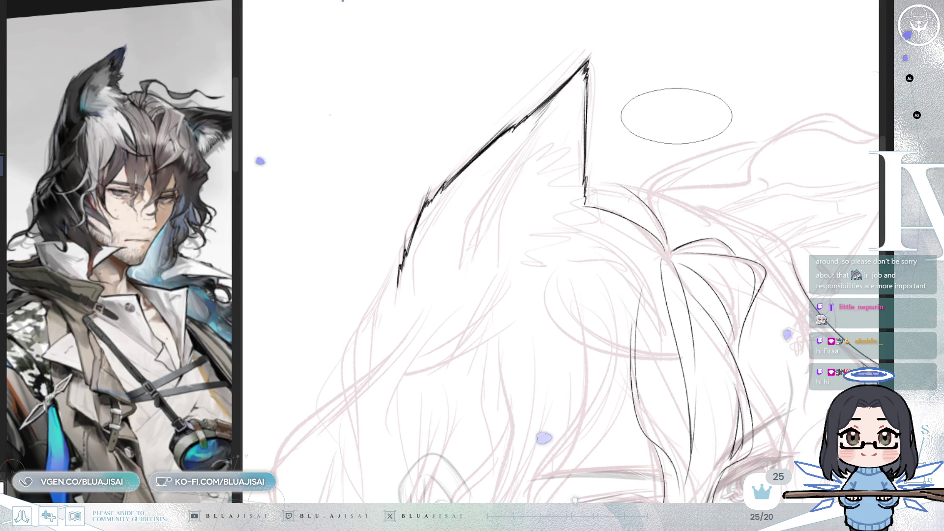
pyautogui.scroll(1, 677, 112)
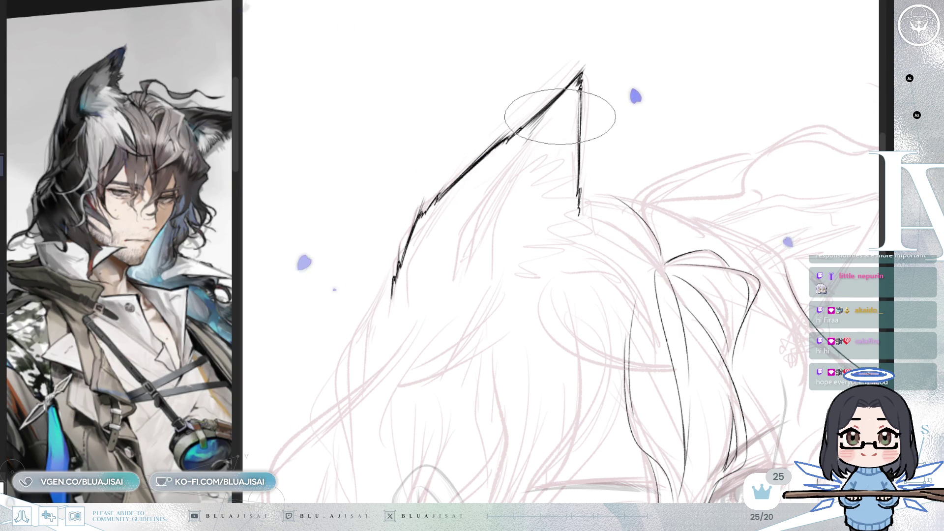
pyautogui.moveTo(559, 117)
pyautogui.mouseDown()
pyautogui.moveTo(532, 64)
pyautogui.moveTo(554, 65)
pyautogui.mouseUp()
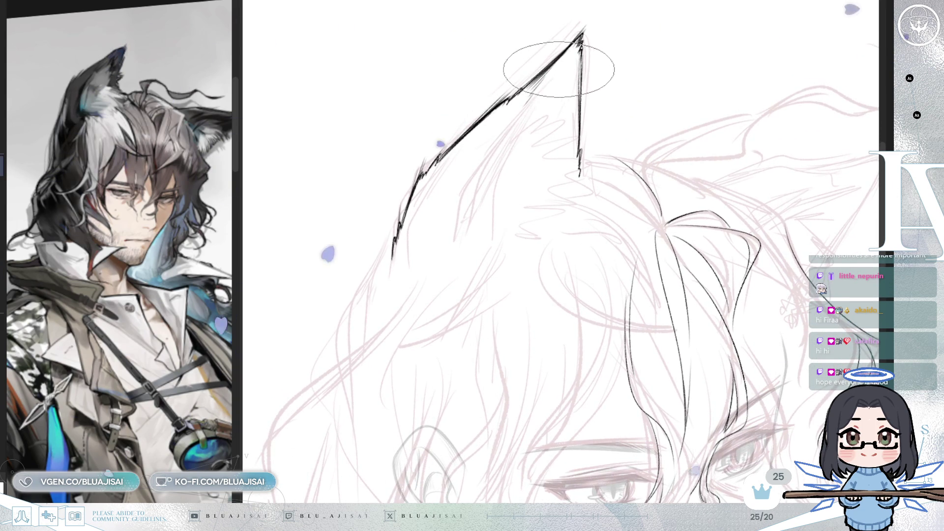
# Ink the inner ear edge, a short interior line, and fur hatching at the ear base
pyautogui.moveTo(493, 147); pyautogui.dragTo(569, 68)
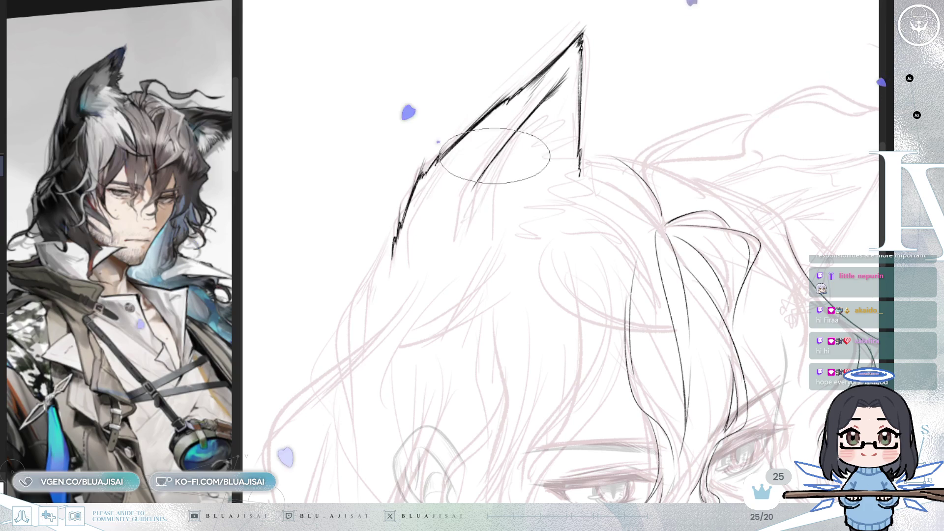
pyautogui.moveTo(469, 217); pyautogui.dragTo(470, 235)
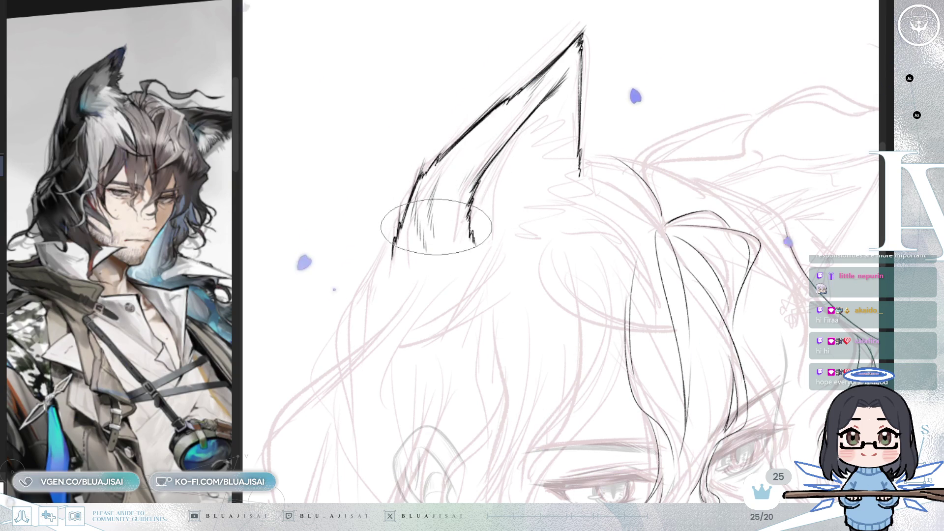
pyautogui.moveTo(417, 223)
pyautogui.mouseDown()
pyautogui.moveTo(416, 259)
pyautogui.moveTo(436, 244)
pyautogui.mouseUp()
# Ink two parallel hair strands curving down from the ear base
pyautogui.moveTo(632, 98)
pyautogui.mouseDown()
pyautogui.moveTo(716, 95)
pyautogui.moveTo(656, 143)
pyautogui.mouseUp()
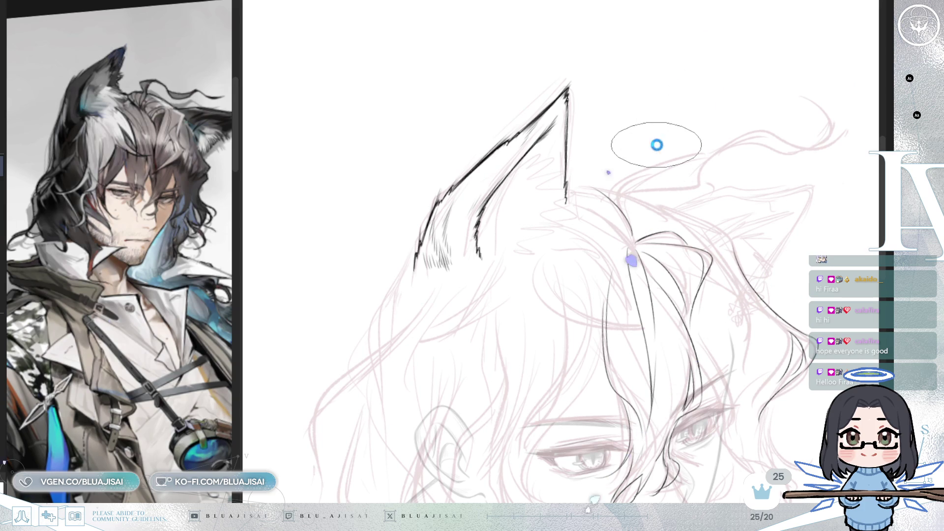
pyautogui.scroll(-2, 657, 144)
pyautogui.scroll(-2, 681, 173)
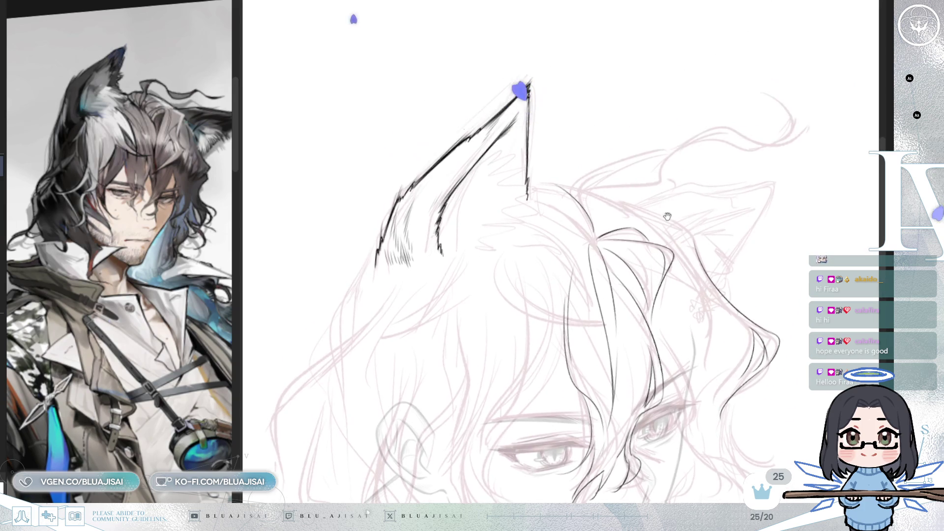
pyautogui.scroll(2, 668, 175)
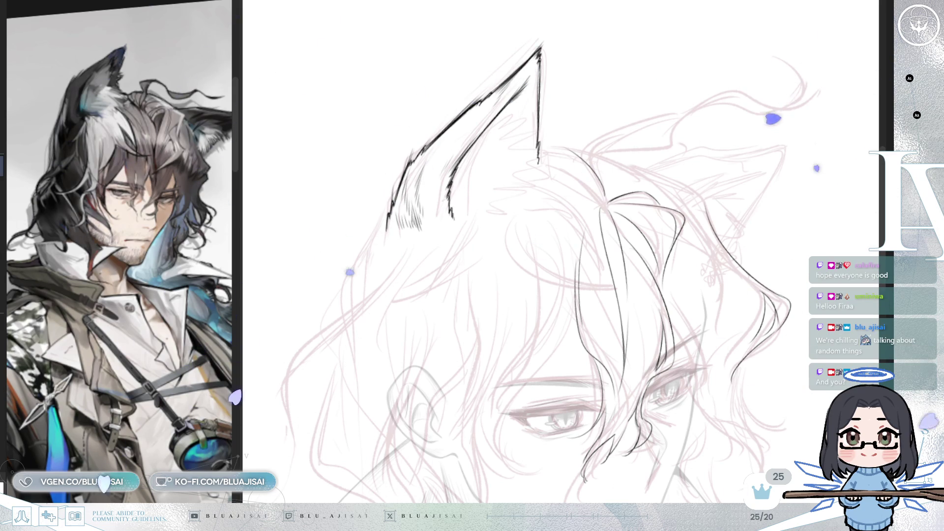
pyautogui.moveTo(624, 18)
pyautogui.mouseDown()
pyautogui.moveTo(449, 235)
pyautogui.moveTo(634, 157)
pyautogui.mouseUp()
pyautogui.moveTo(551, 151)
pyautogui.mouseDown()
pyautogui.moveTo(472, 216)
pyautogui.moveTo(432, 271)
pyautogui.mouseUp()
pyautogui.moveTo(535, 187)
pyautogui.mouseDown()
pyautogui.moveTo(496, 194)
pyautogui.moveTo(437, 309)
pyautogui.mouseUp()
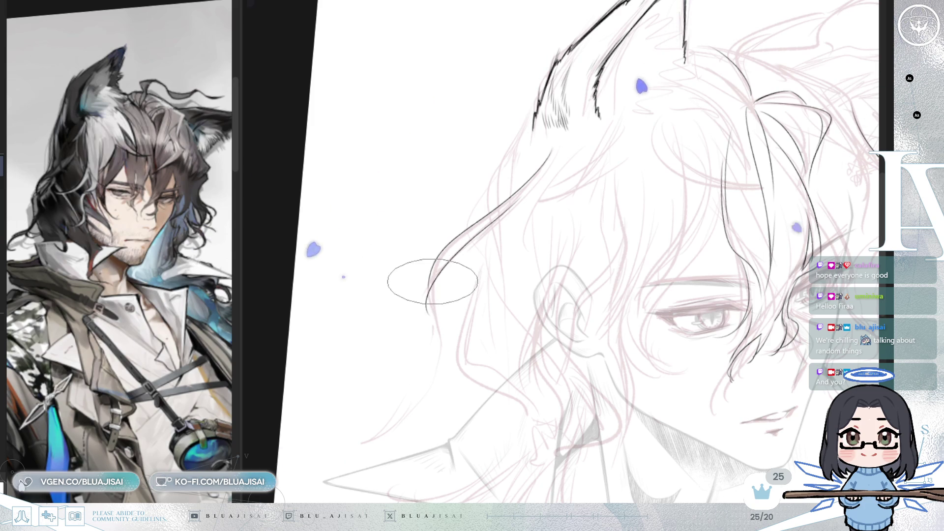
# Continue the wavy strand down the left side of the face and add a parallel line beside it
pyautogui.moveTo(427, 301)
pyautogui.mouseDown()
pyautogui.moveTo(420, 407)
pyautogui.moveTo(367, 441)
pyautogui.mouseUp()
pyautogui.moveTo(428, 300)
pyautogui.mouseDown()
pyautogui.moveTo(402, 409)
pyautogui.moveTo(323, 295)
pyautogui.mouseUp()
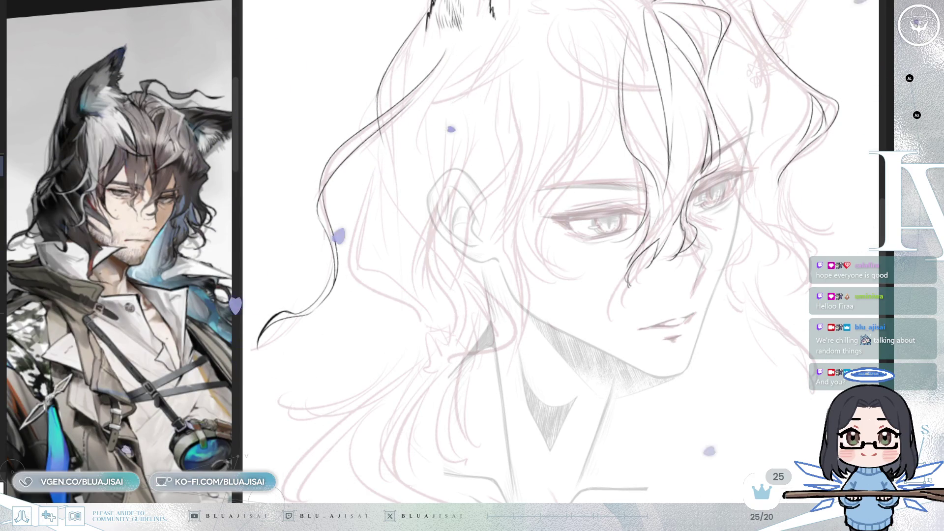
pyautogui.moveTo(718, 364)
pyautogui.mouseDown()
pyautogui.moveTo(762, 336)
pyautogui.moveTo(720, 337)
pyautogui.moveTo(705, 367)
pyautogui.moveTo(709, 347)
pyautogui.moveTo(706, 358)
pyautogui.mouseUp()
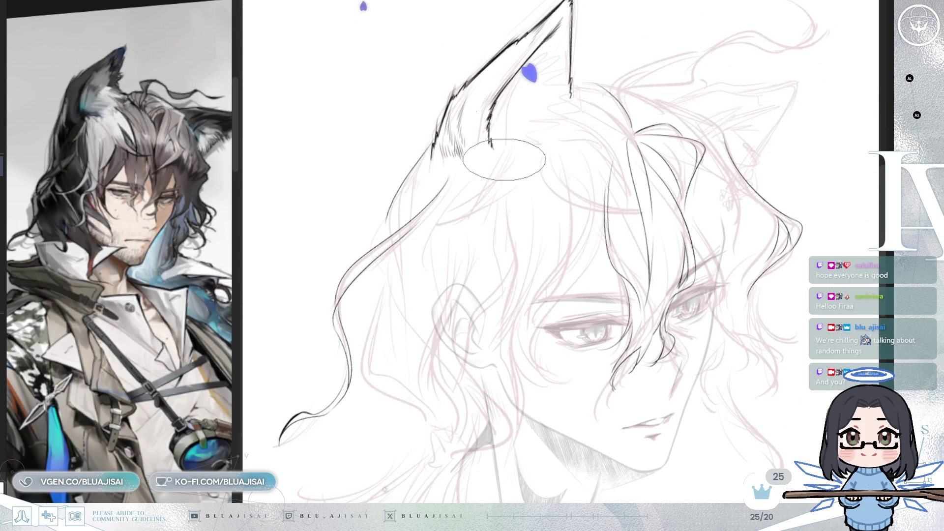
pyautogui.moveTo(505, 158); pyautogui.dragTo(501, 170)
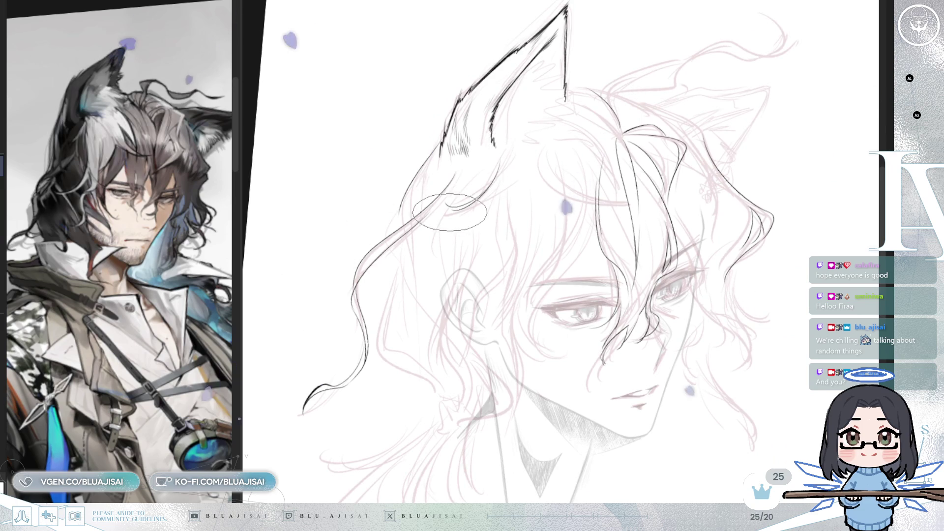
pyautogui.scroll(3, 444, 202)
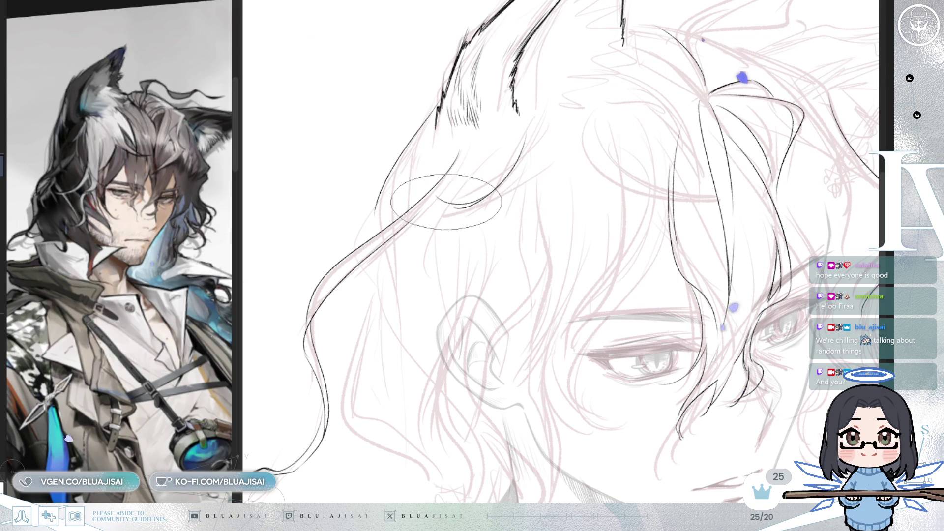
# Straighten the canvas rotation and ink hair lines running down toward the ear
pyautogui.moveTo(551, 147); pyautogui.dragTo(520, 162)
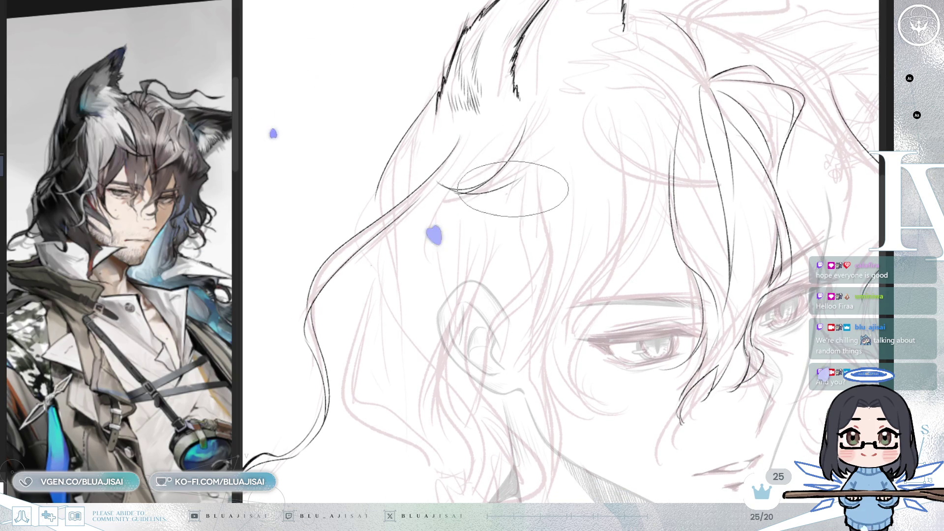
pyautogui.moveTo(540, 157); pyautogui.dragTo(566, 162)
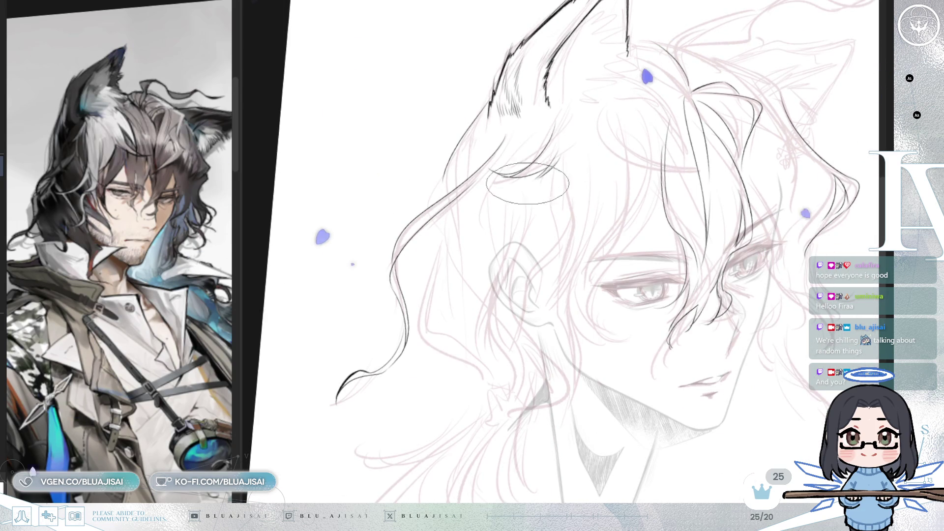
pyautogui.press('Home')
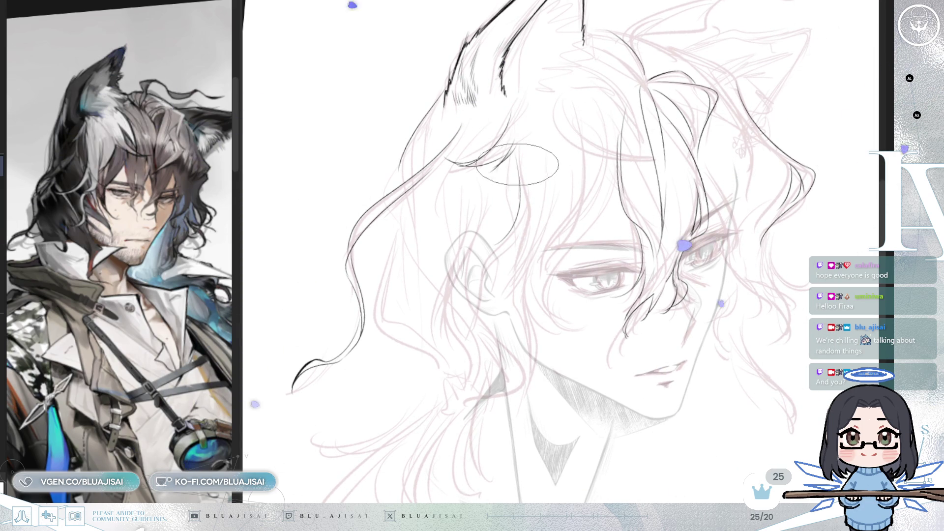
pyautogui.moveTo(512, 234); pyautogui.dragTo(455, 350)
pyautogui.moveTo(477, 277); pyautogui.dragTo(478, 287)
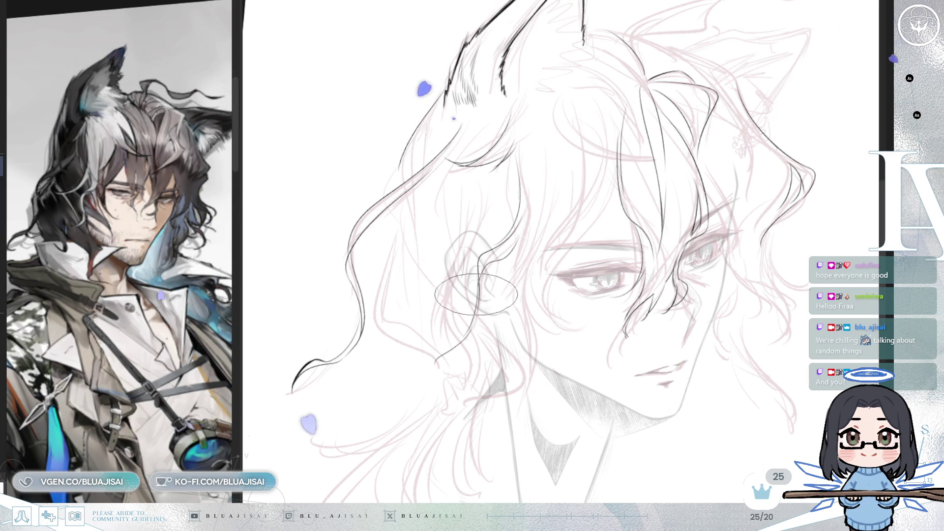
# Add a short stroke along the lower hair line, then mirror and rotate the view to check it
pyautogui.moveTo(475, 291); pyautogui.dragTo(513, 245)
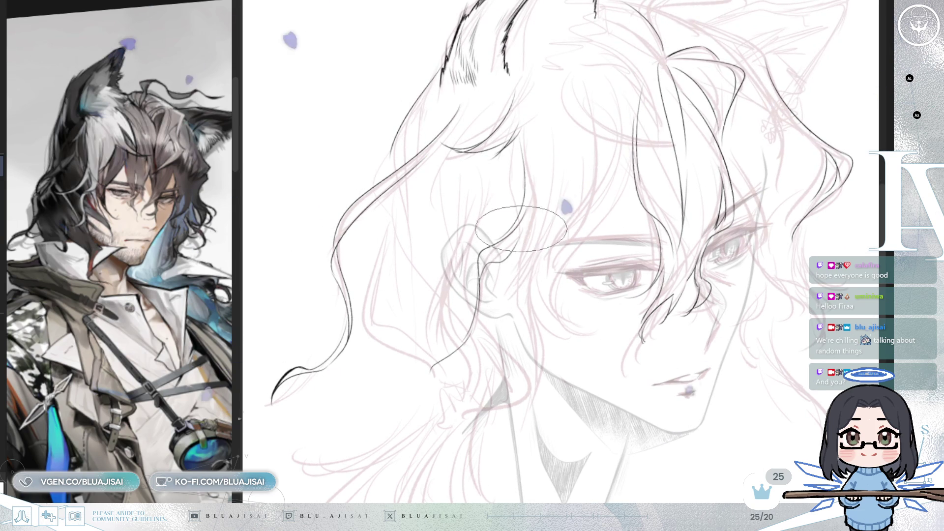
pyautogui.scroll(2, 492, 246)
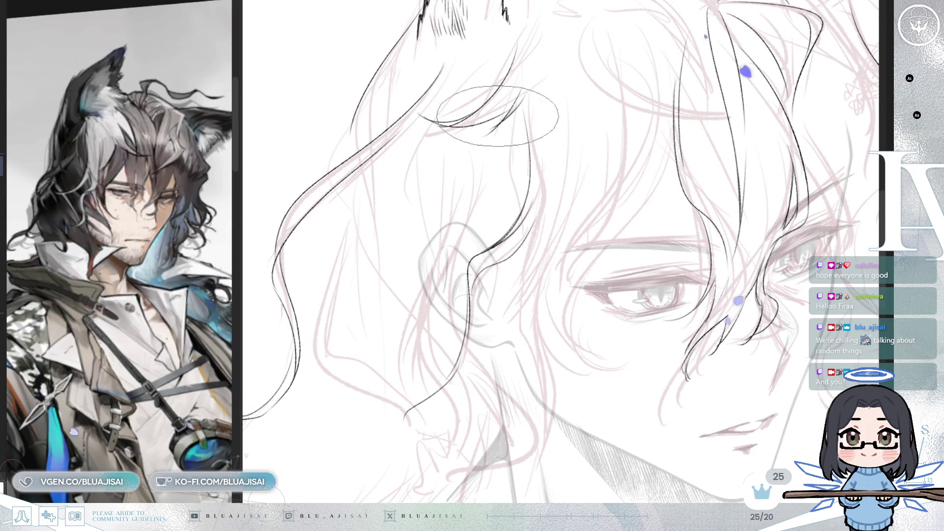
pyautogui.moveTo(501, 273); pyautogui.dragTo(500, 204)
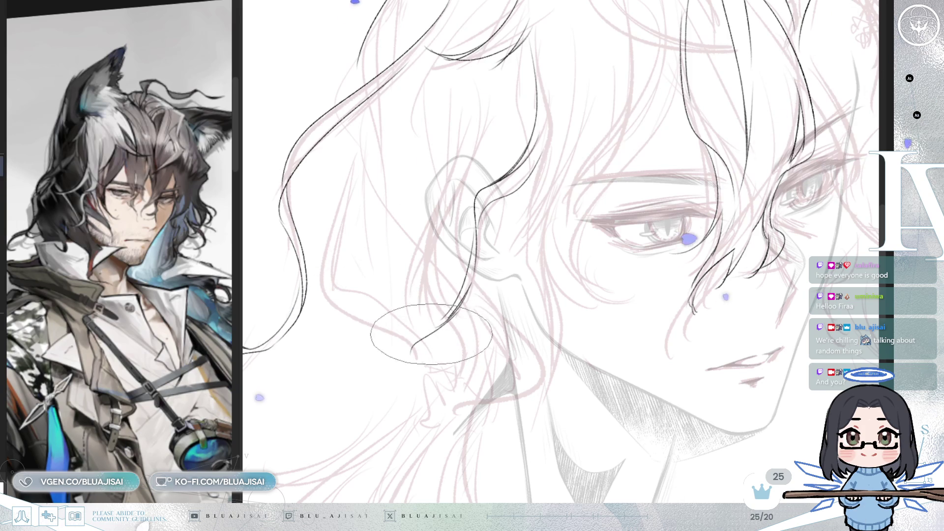
pyautogui.moveTo(444, 319); pyautogui.dragTo(472, 285)
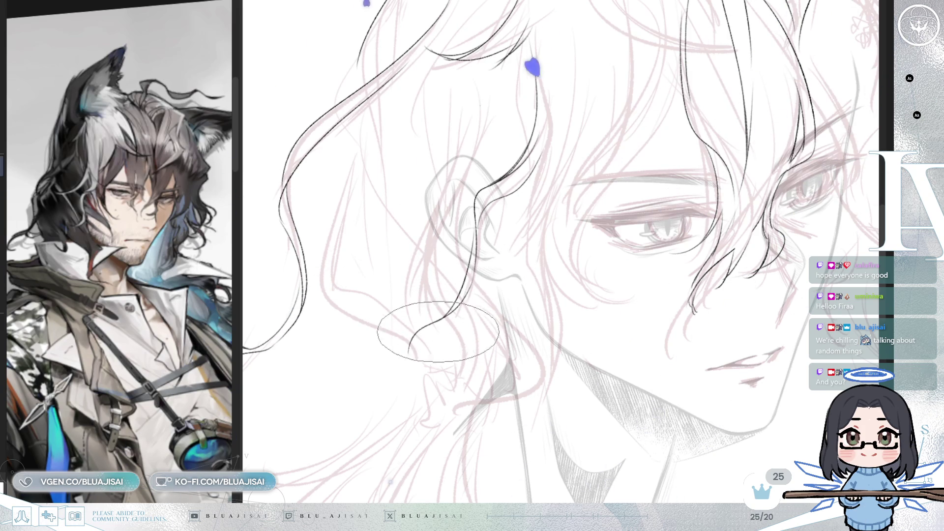
pyautogui.scroll(-1, 637, 126)
pyautogui.scroll(2, 585, 197)
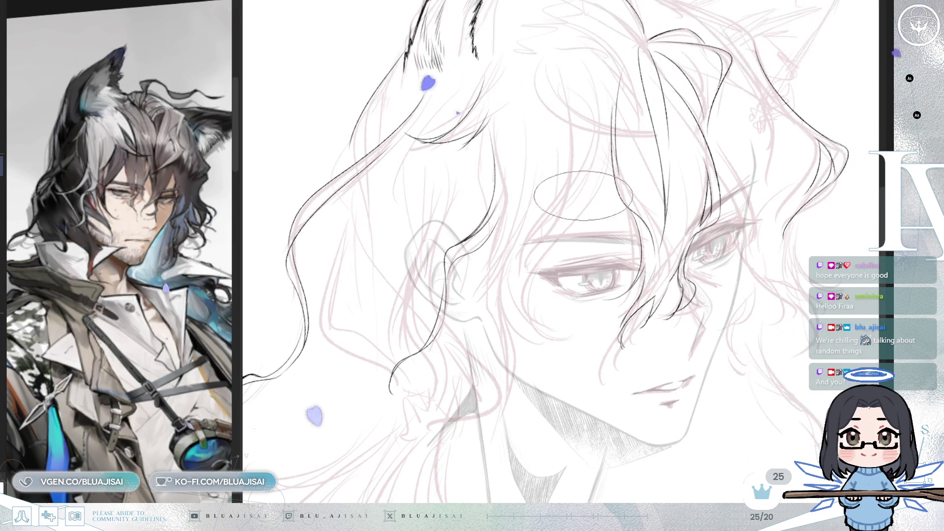
pyautogui.scroll(1, 516, 199)
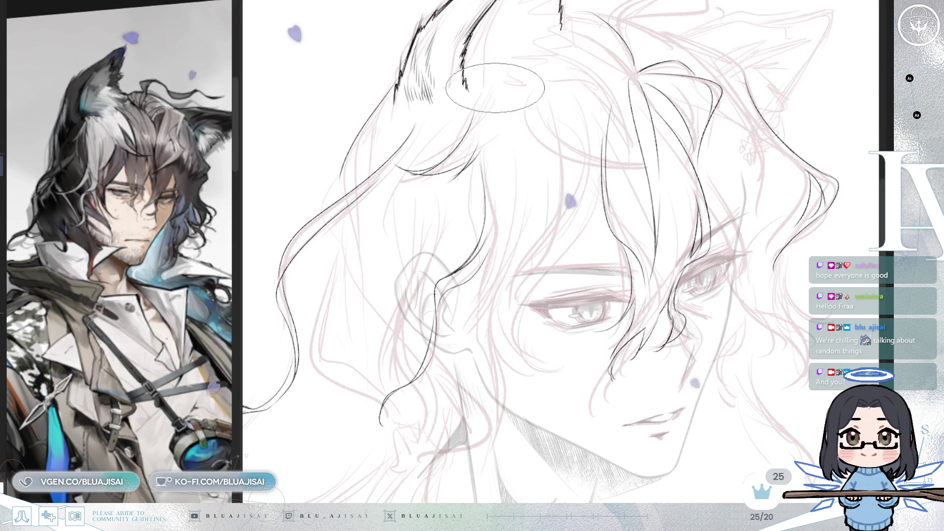
pyautogui.scroll(2, 614, 109)
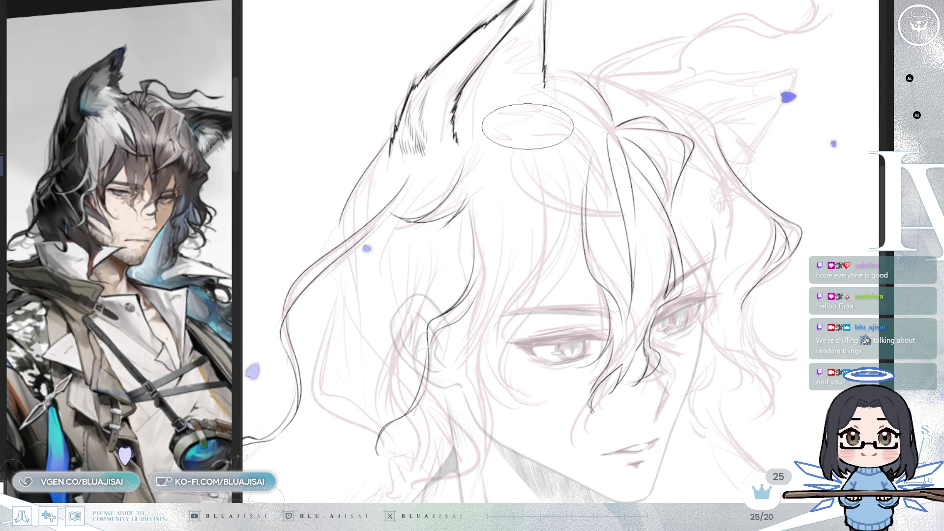
pyautogui.press('h')
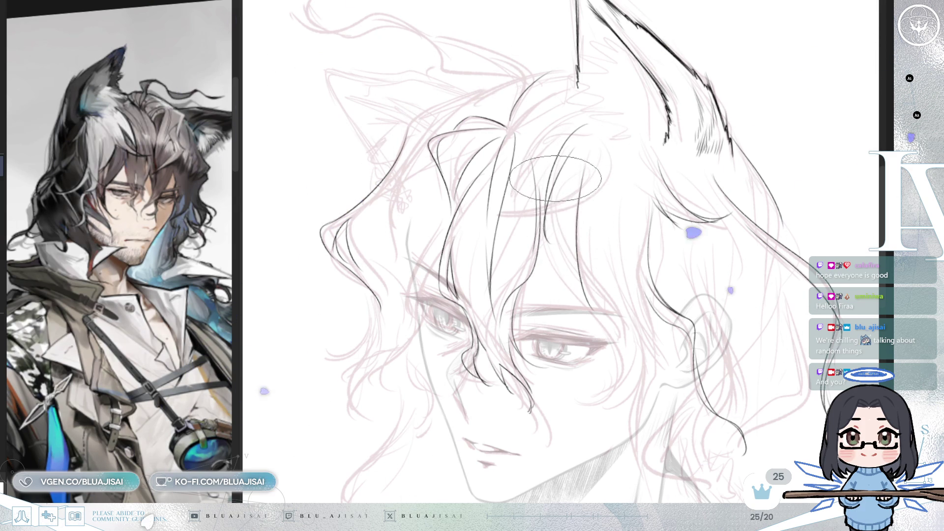
pyautogui.press('-')
pyautogui.press('-')
pyautogui.press('-')
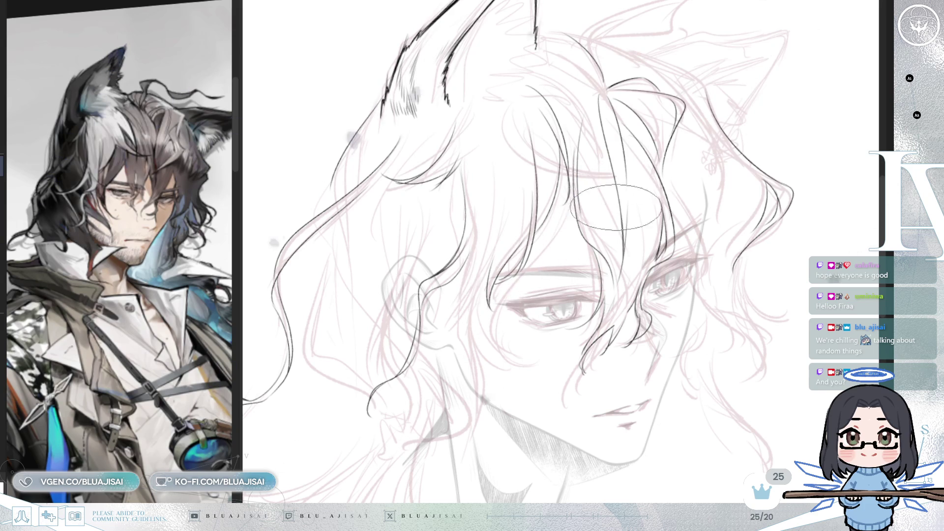
pyautogui.scroll(-1, 658, 201)
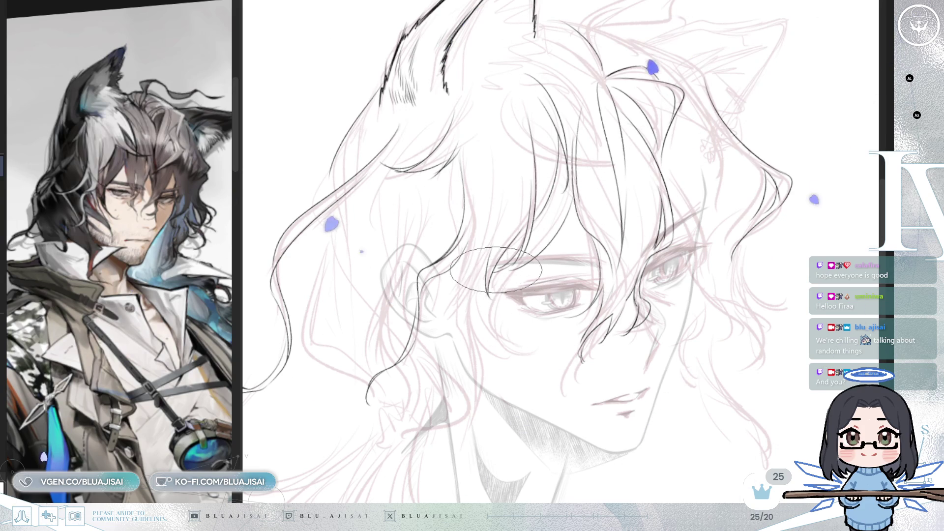
pyautogui.scroll(1, 494, 268)
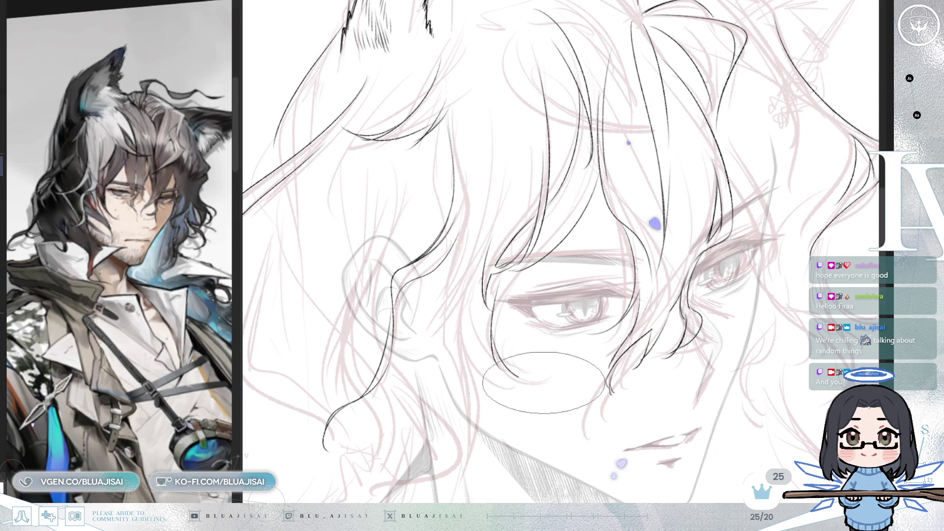
# Draw one curved black hair strand beside the face, adjusting the zoom around it
pyautogui.scroll(-2, 560, 251)
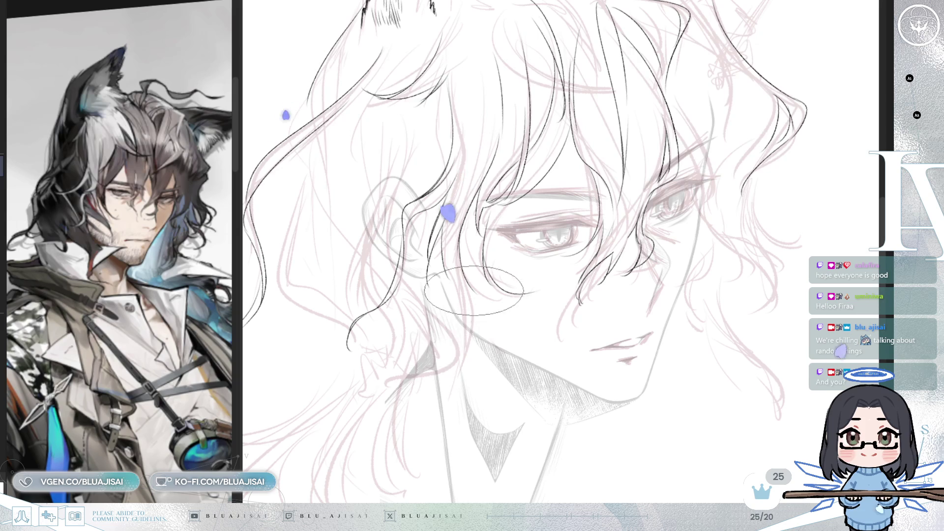
pyautogui.moveTo(484, 308); pyautogui.dragTo(449, 394)
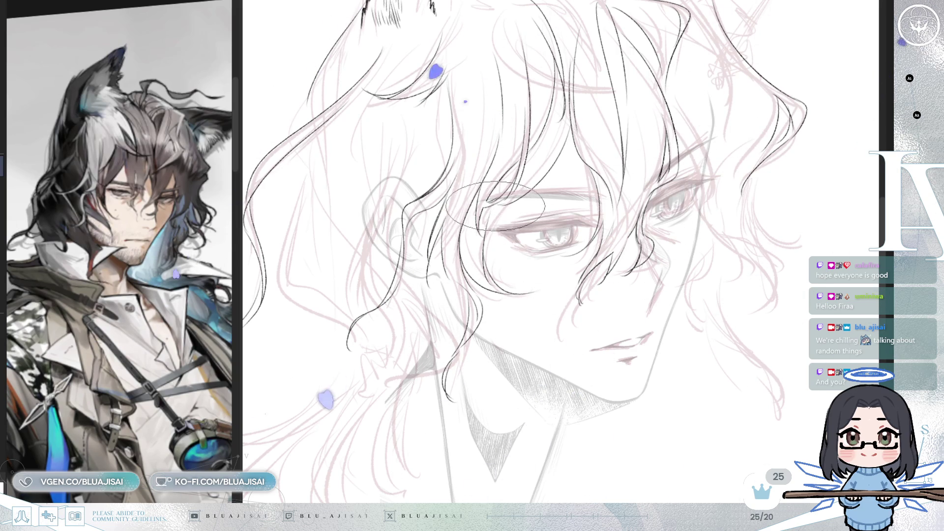
pyautogui.scroll(1, 486, 211)
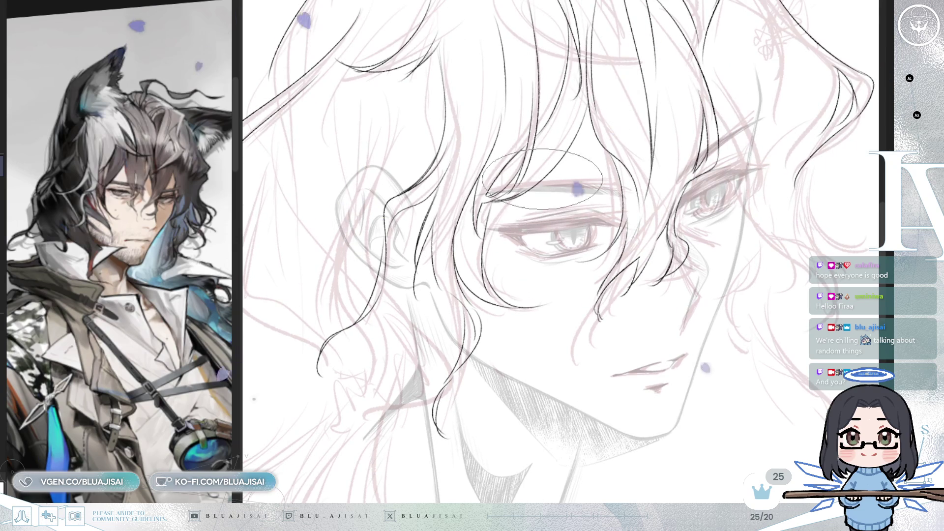
pyautogui.scroll(-2, 555, 128)
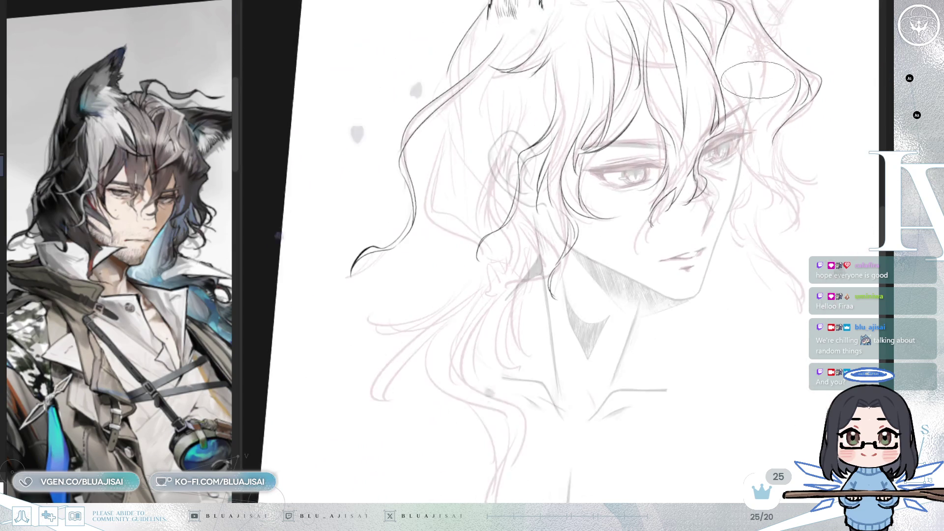
pyautogui.scroll(-1, 755, 79)
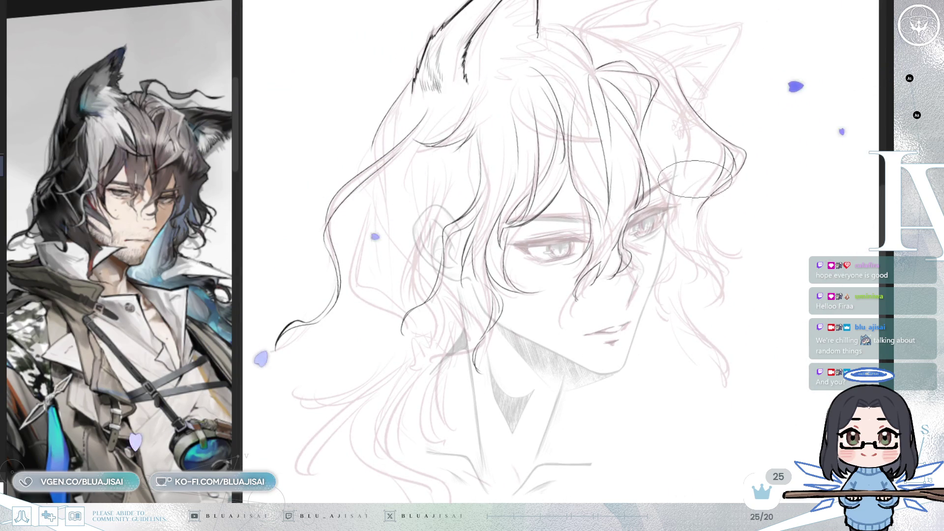
pyautogui.scroll(3, 570, 167)
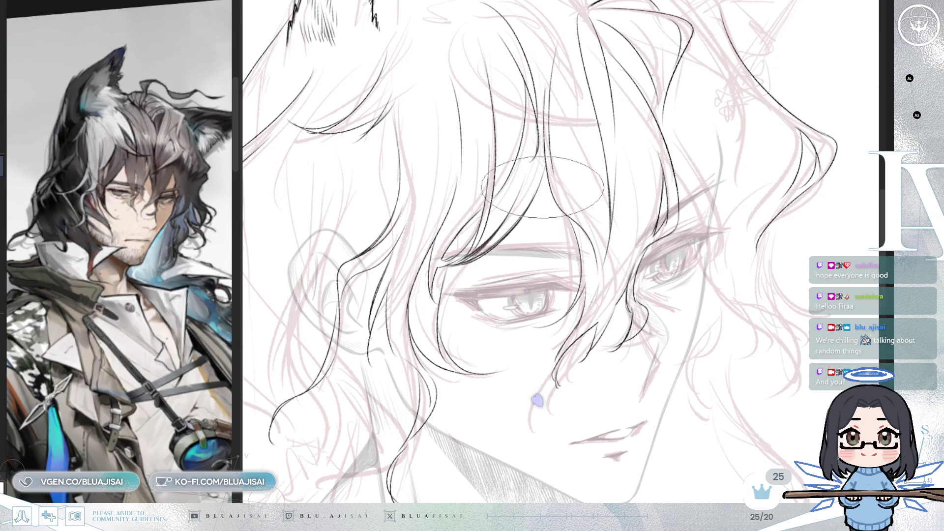
pyautogui.scroll(-3, 530, 199)
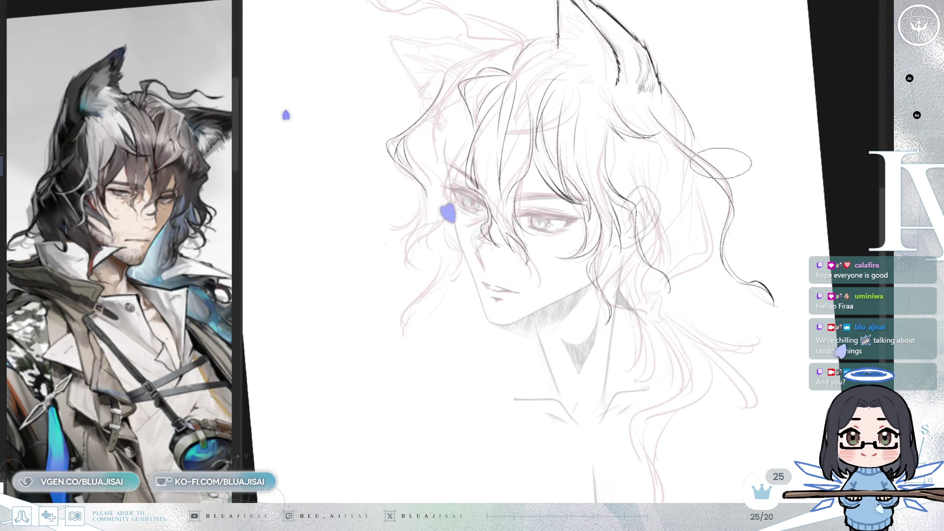
pyautogui.scroll(3, 703, 164)
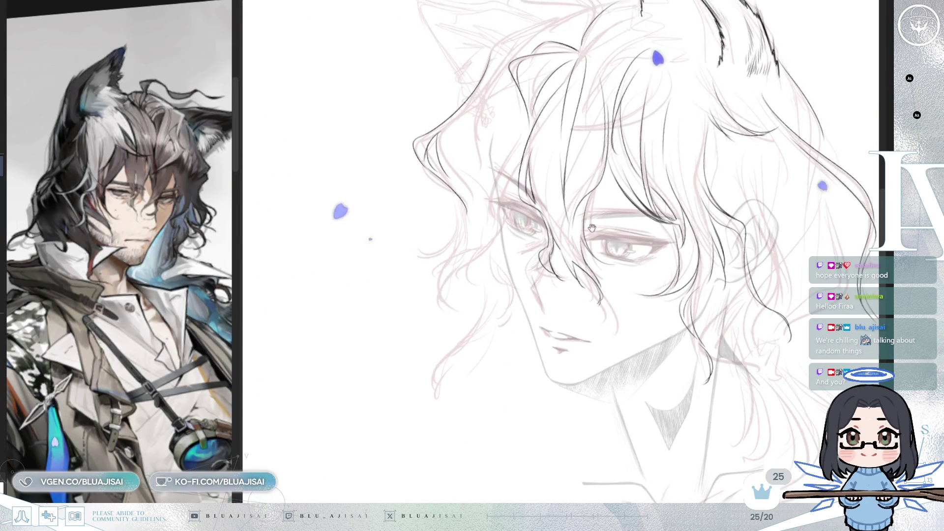
pyautogui.scroll(1, 468, 218)
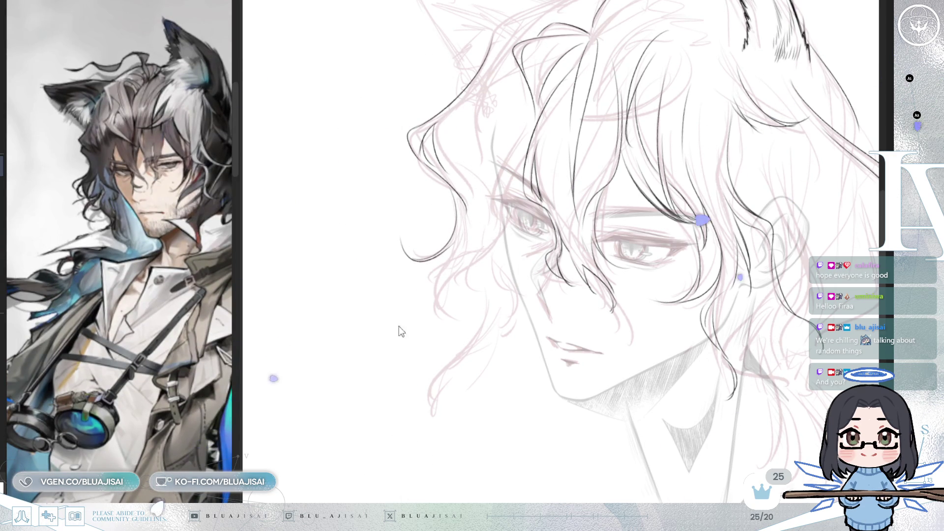
# Ink a curved hair line sweeping down-left along the lower side of the head
pyautogui.moveTo(480, 293); pyautogui.dragTo(456, 290)
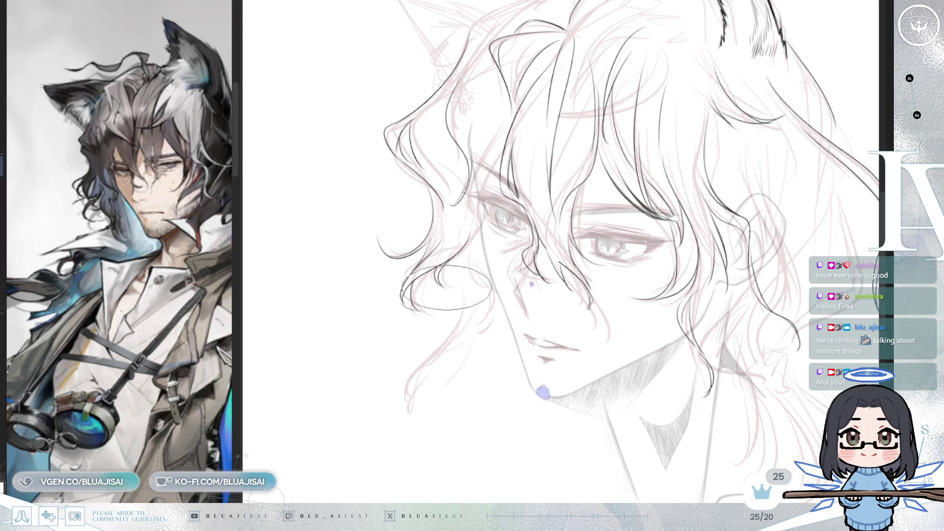
pyautogui.moveTo(497, 282)
pyautogui.mouseDown()
pyautogui.moveTo(486, 302)
pyautogui.moveTo(516, 288)
pyautogui.moveTo(567, 197)
pyautogui.moveTo(491, 178)
pyautogui.mouseUp()
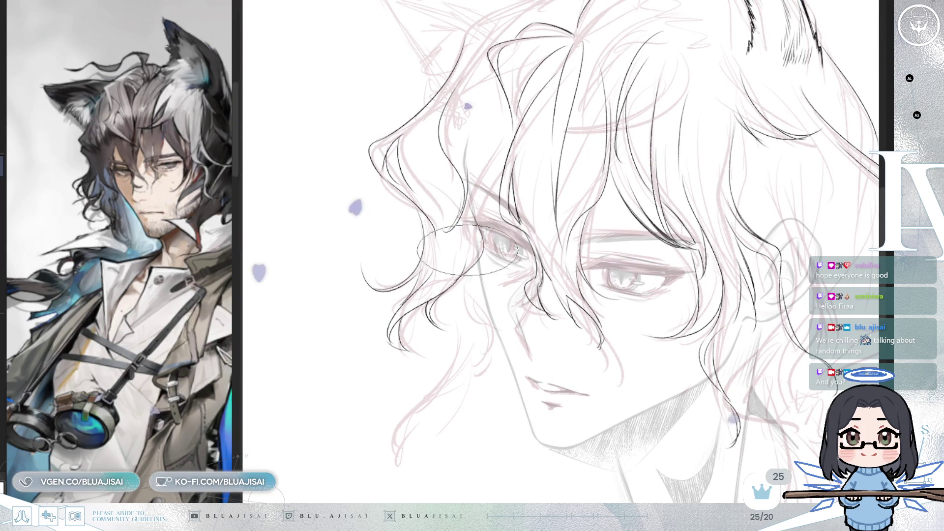
pyautogui.moveTo(464, 273); pyautogui.dragTo(465, 241)
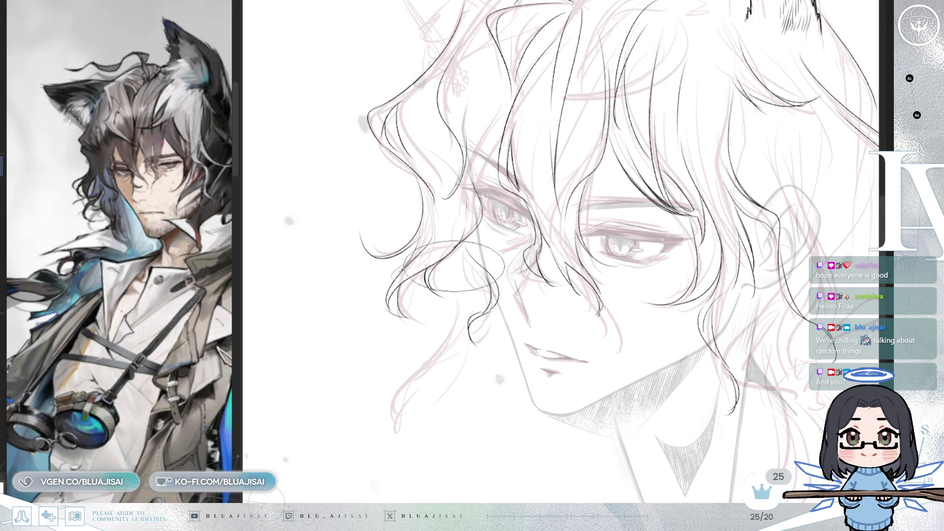
pyautogui.moveTo(467, 339); pyautogui.dragTo(393, 391)
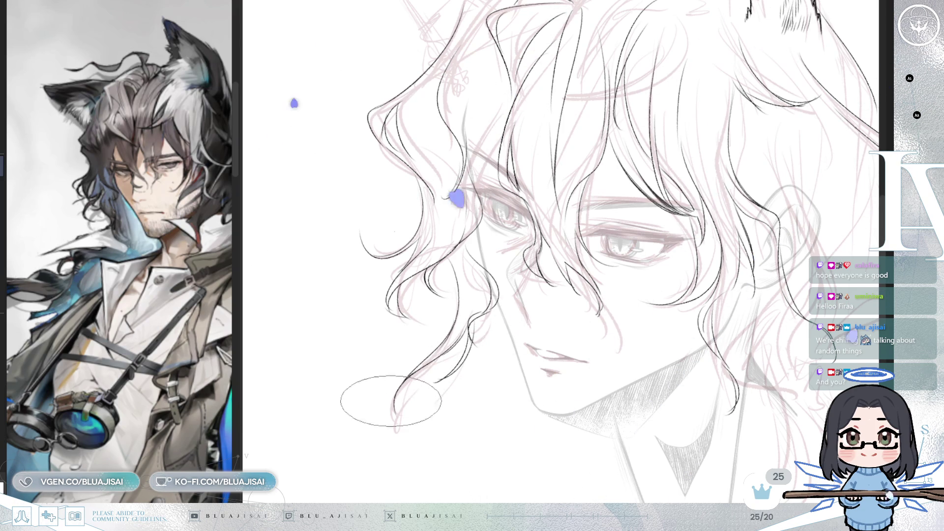
# Zoom in closer on the face and shrink the brush for fine lines
pyautogui.hotkey('ctrl', '-')
pyautogui.moveTo(672, 217); pyautogui.dragTo(655, 233)
pyautogui.hotkey('ctrl', '+')
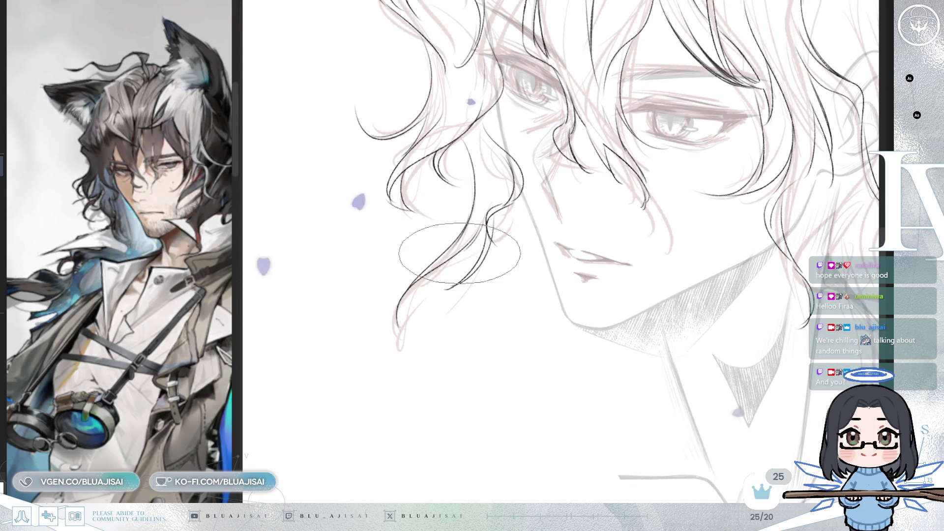
pyautogui.press('e')
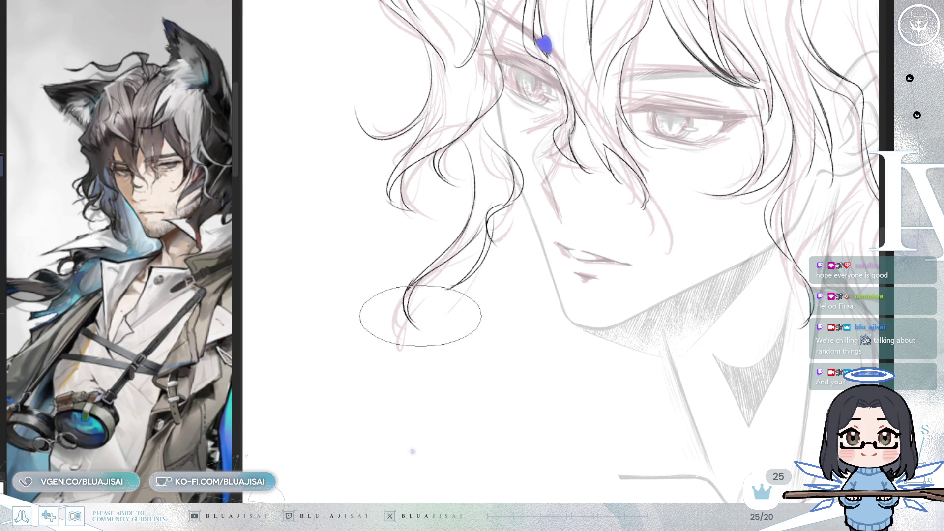
pyautogui.scroll(-3, 404, 289)
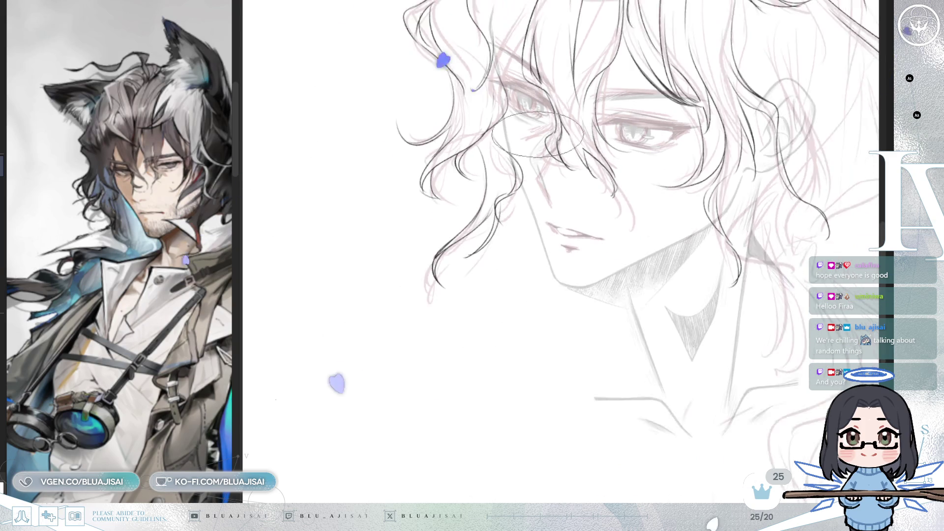
pyautogui.scroll(2, 554, 179)
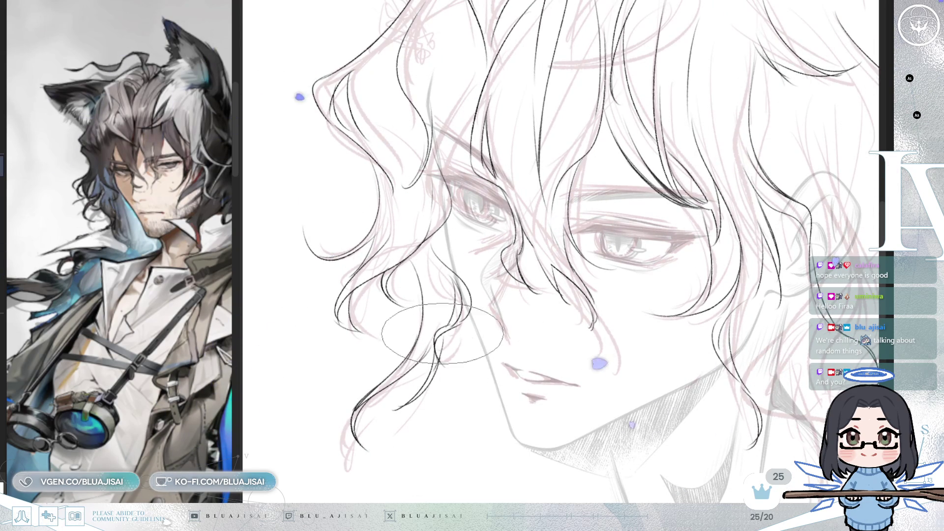
pyautogui.moveTo(451, 332); pyautogui.dragTo(433, 259)
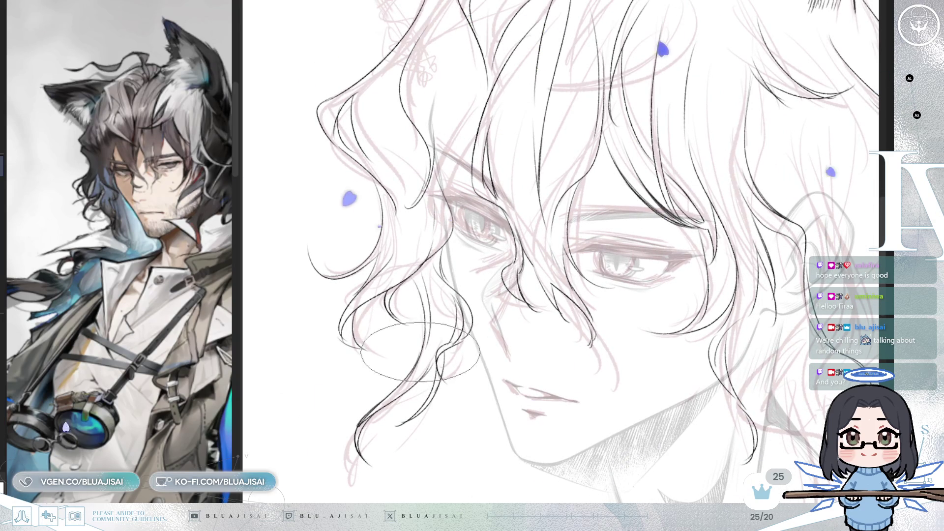
pyautogui.moveTo(431, 329); pyautogui.dragTo(598, 262)
pyautogui.moveTo(664, 217); pyautogui.dragTo(516, 228)
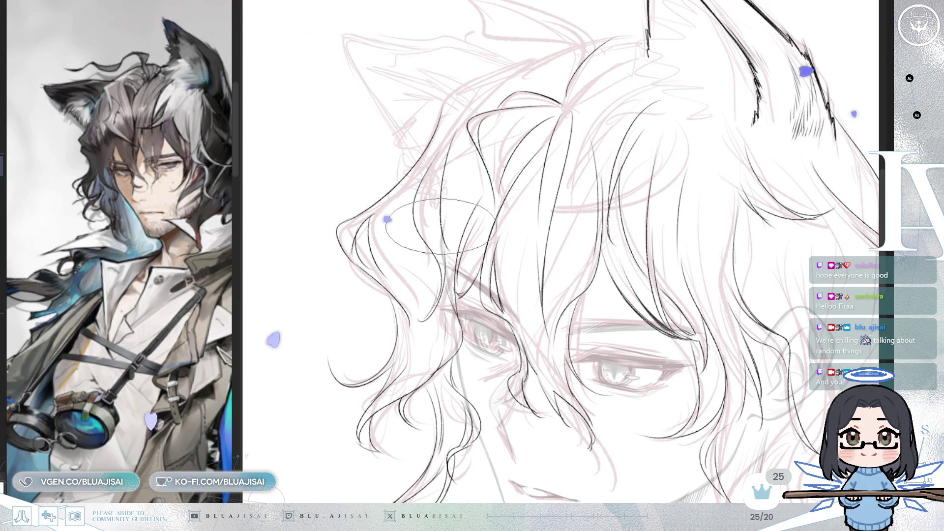
pyautogui.hotkey('ctrl', '-')
pyautogui.hotkey('ctrl', '-')
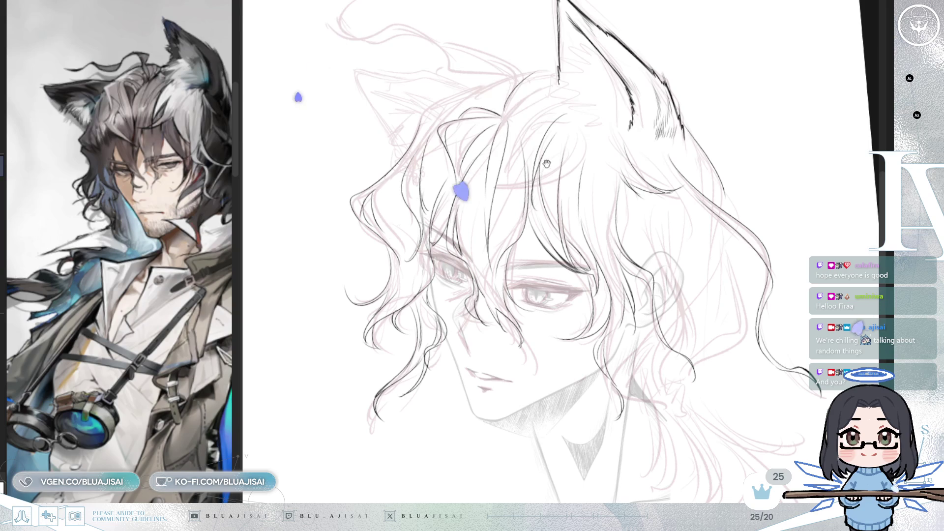
# Zoom in on the upper-left hair, toggling between eraser and inking brush and adjusting canvas rotation
pyautogui.moveTo(550, 166); pyautogui.dragTo(590, 255)
pyautogui.hotkey('ctrl', '+')
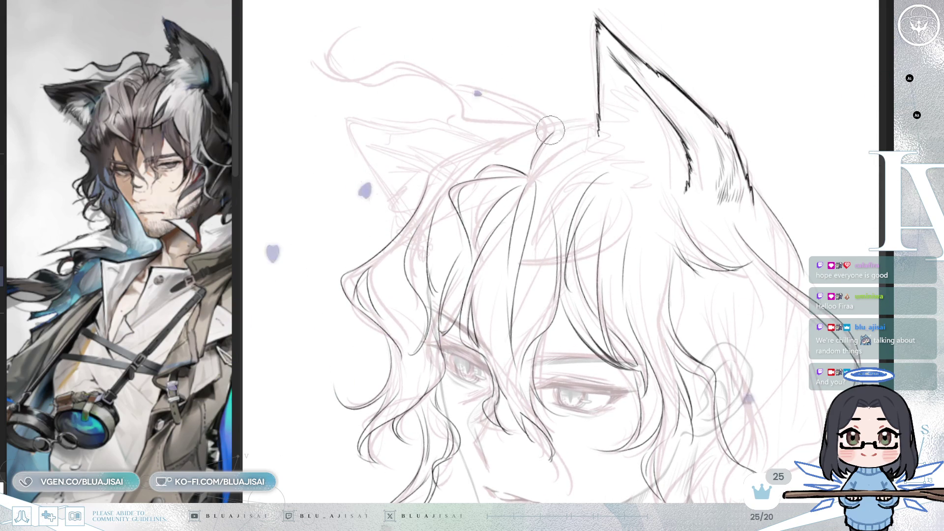
pyautogui.scroll(2, 588, 123)
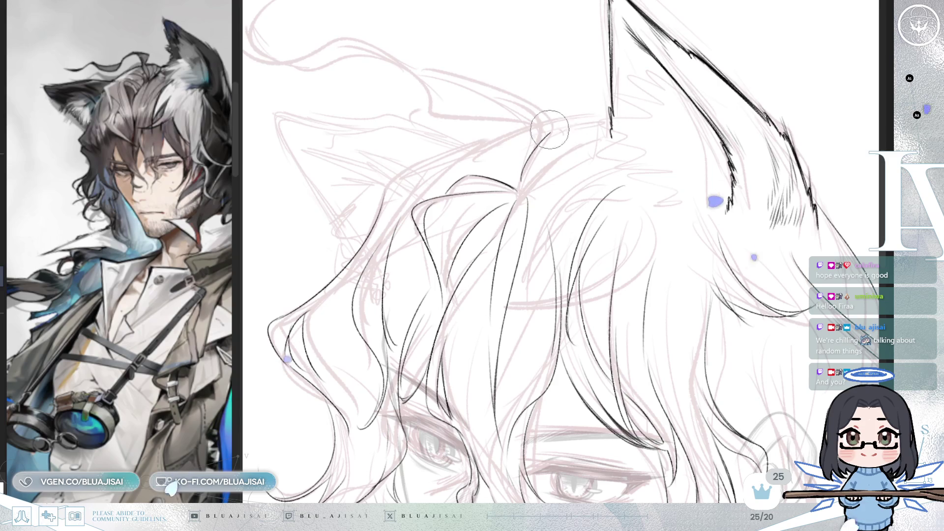
pyautogui.press('e')
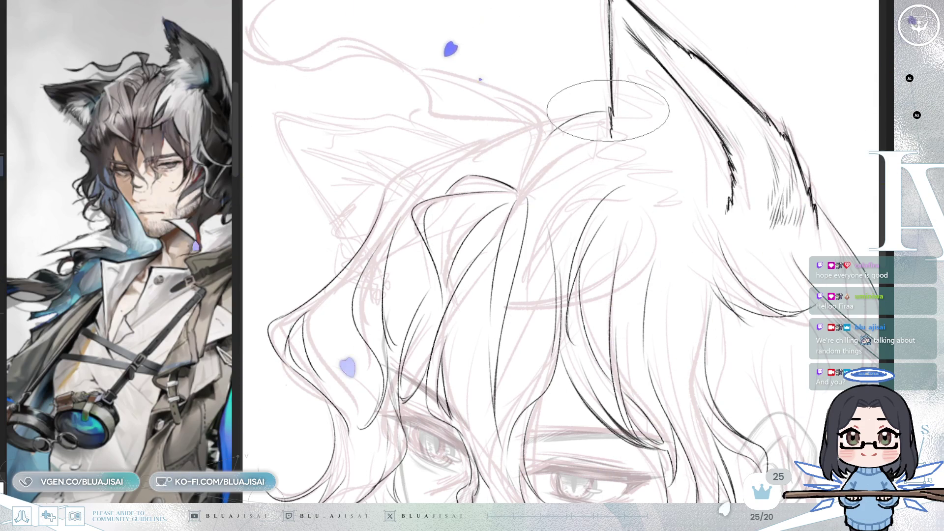
pyautogui.press('b')
pyautogui.press('e')
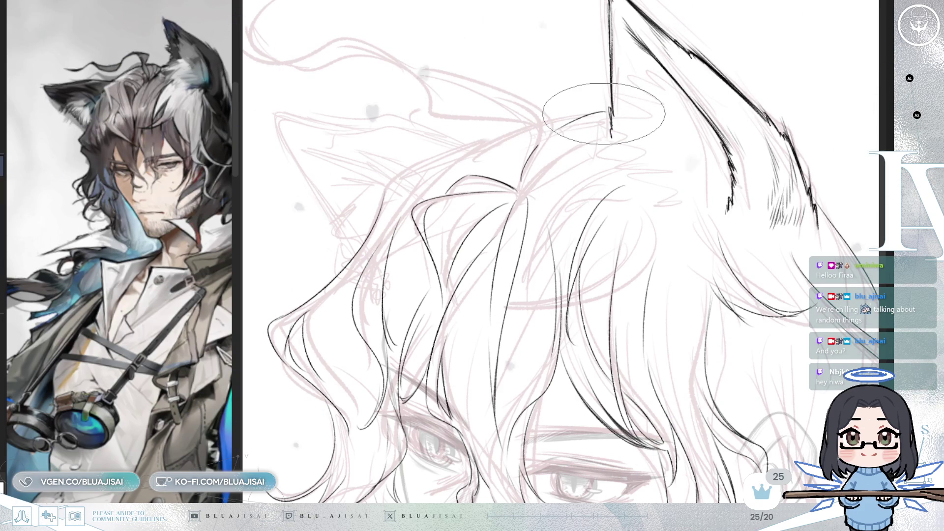
pyautogui.press('Delete')
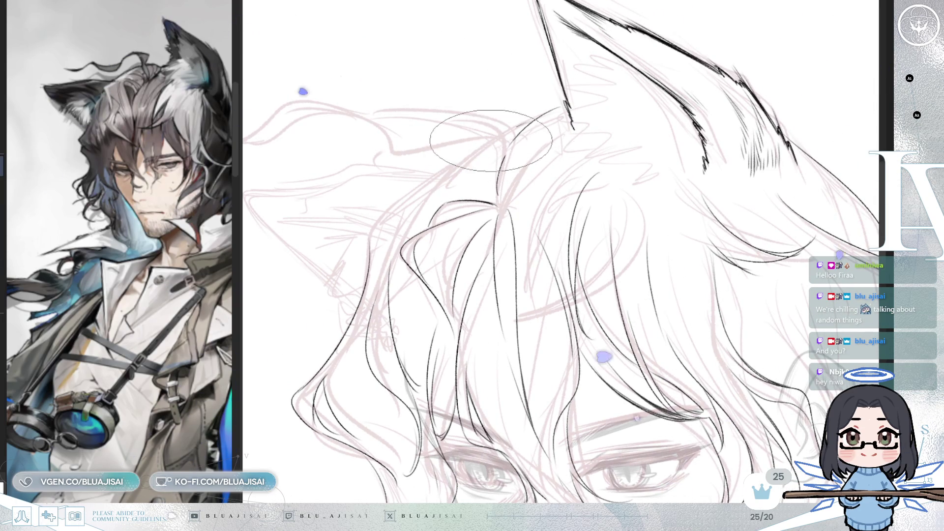
pyautogui.press('End')
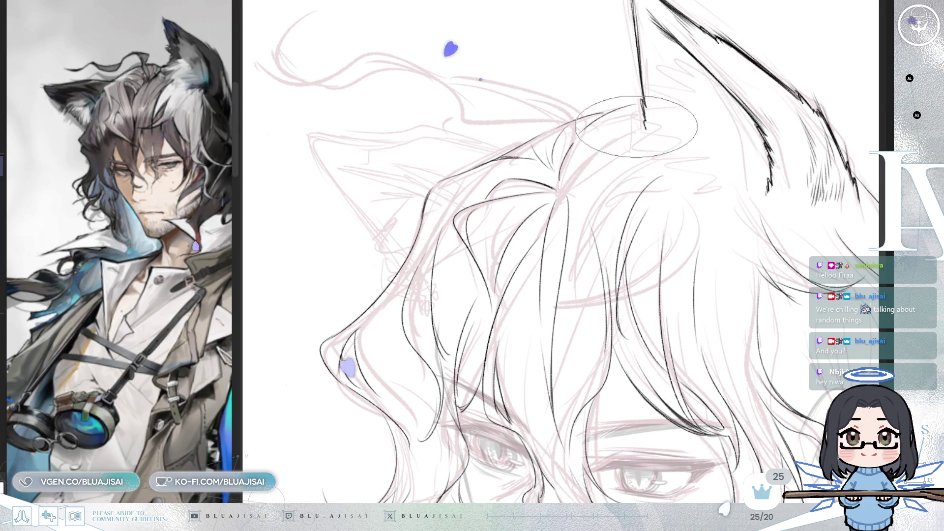
# Mirror the view, fade the lineart, and ink a crown strand curving up and right
pyautogui.press('m')
pyautogui.moveTo(615, 157); pyautogui.dragTo(596, 160)
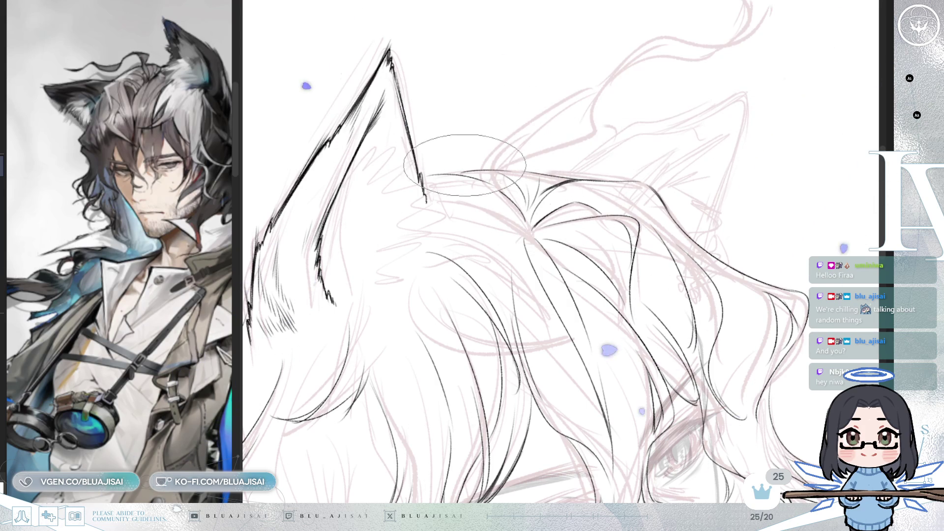
pyautogui.moveTo(528, 204); pyautogui.dragTo(485, 243)
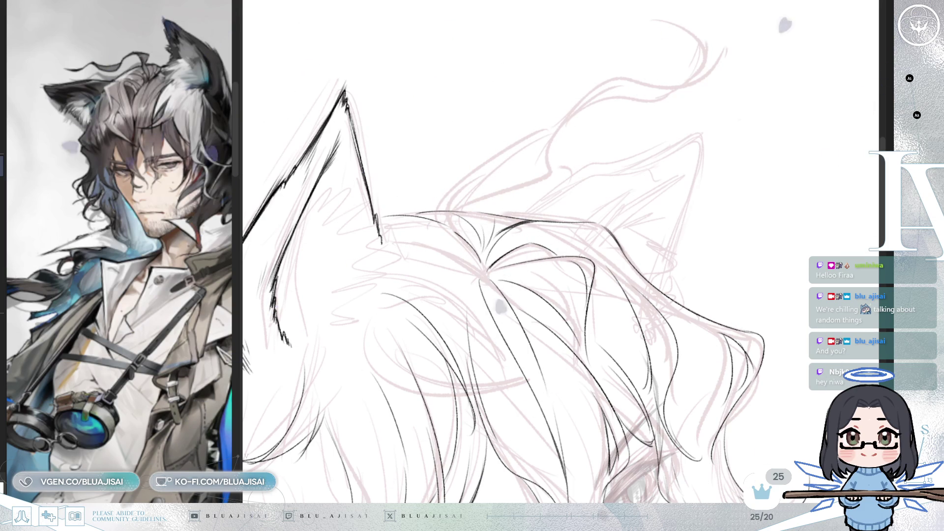
pyautogui.hotkey('ctrl', 'h')
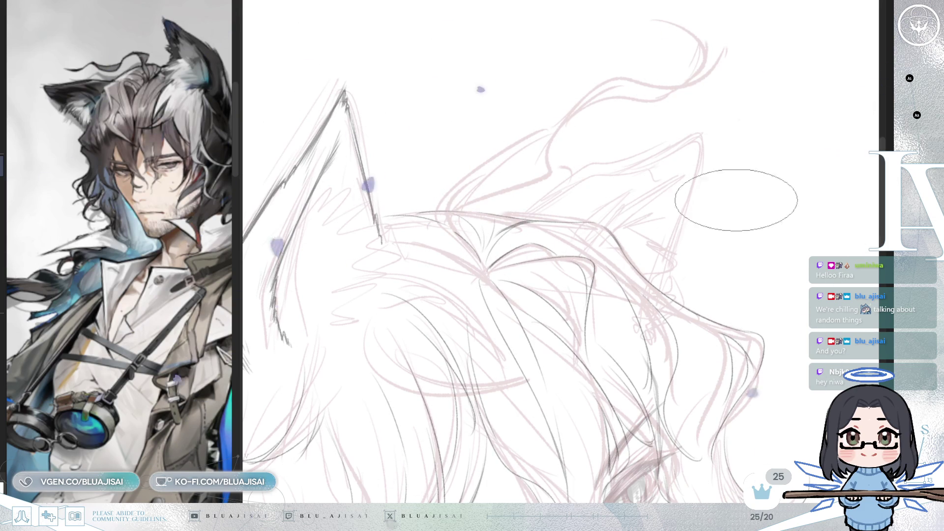
pyautogui.moveTo(479, 260); pyautogui.dragTo(485, 168)
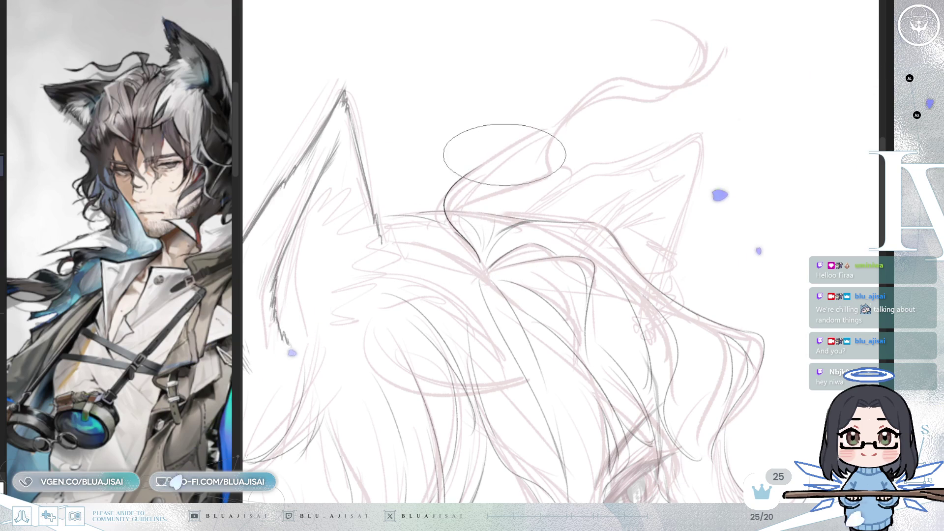
pyautogui.moveTo(457, 180); pyautogui.dragTo(570, 120)
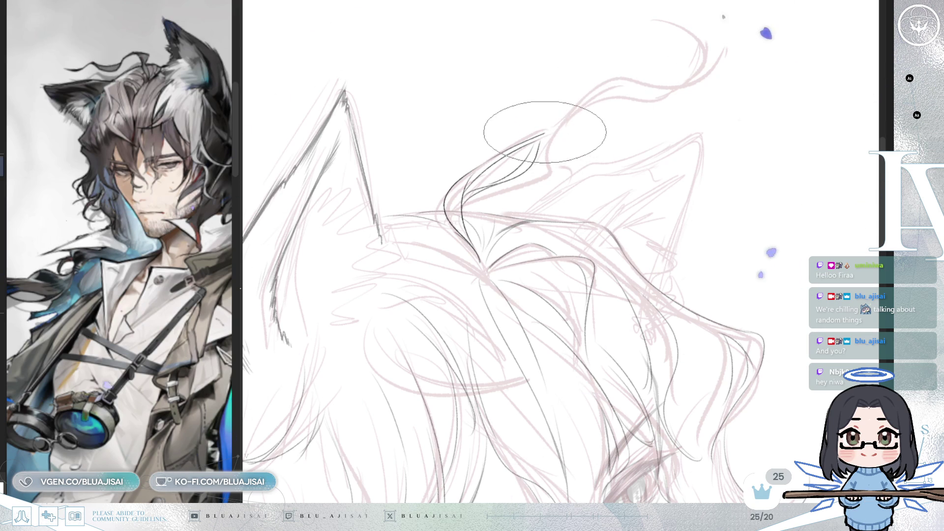
# Extend the crown strand upward into a curling tip and back down-left, then tilt the canvas
pyautogui.moveTo(542, 140)
pyautogui.mouseDown()
pyautogui.moveTo(596, 85)
pyautogui.moveTo(558, 116)
pyautogui.moveTo(626, 78)
pyautogui.mouseUp()
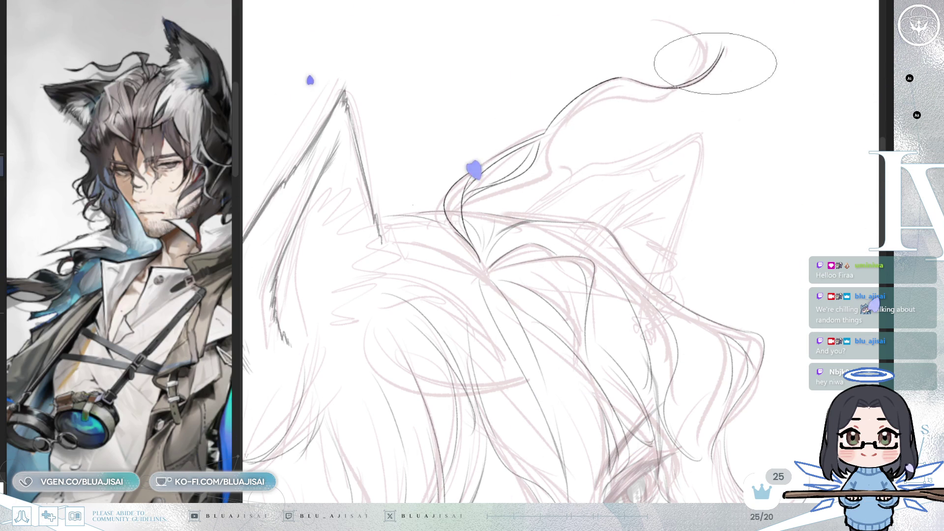
pyautogui.moveTo(654, 21); pyautogui.dragTo(685, 74)
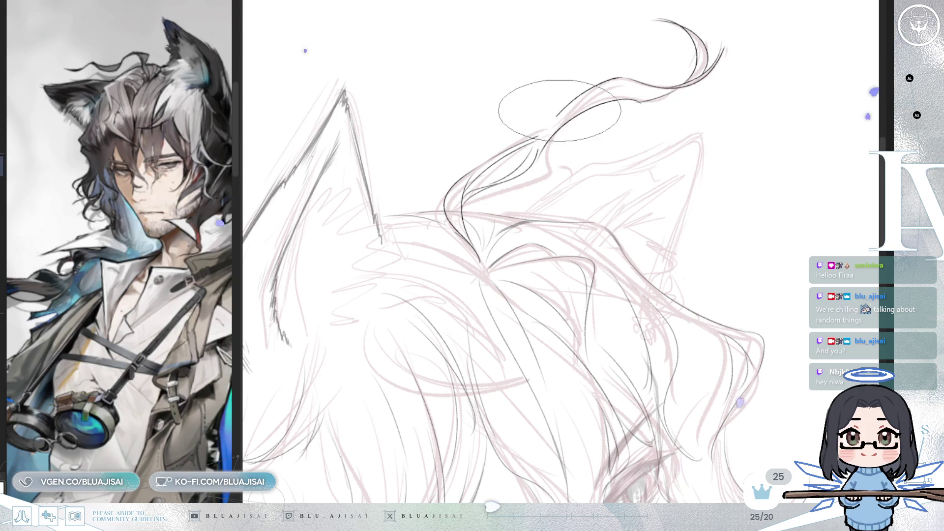
pyautogui.moveTo(558, 117); pyautogui.dragTo(542, 139)
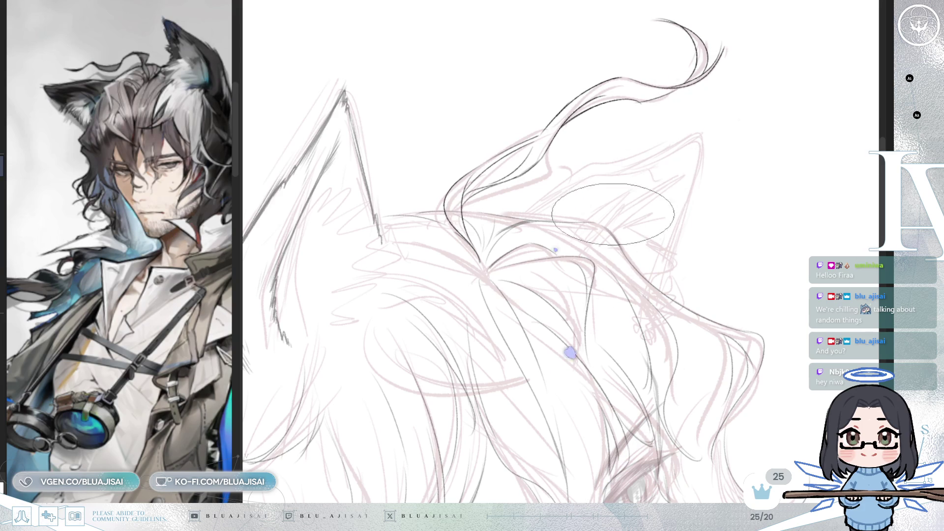
pyautogui.moveTo(588, 255); pyautogui.dragTo(623, 213)
pyautogui.scroll(3, 613, 211)
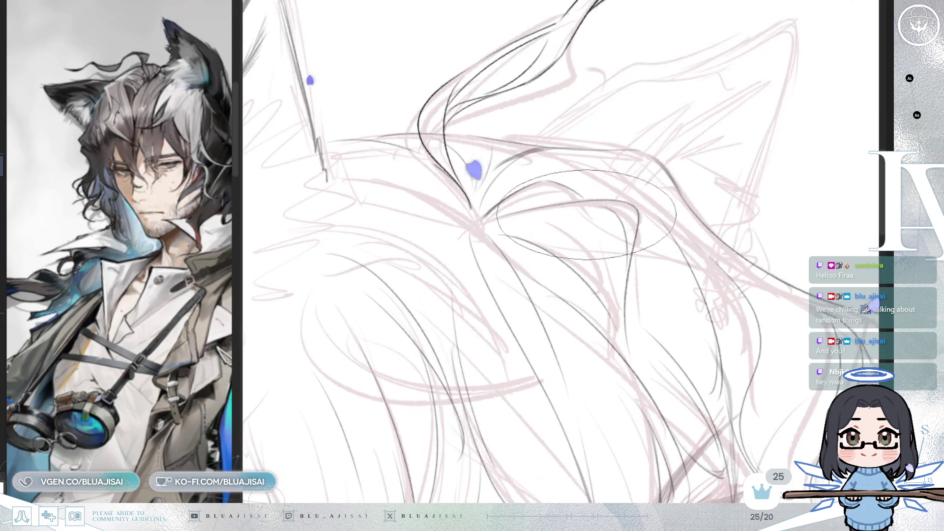
pyautogui.press('6')
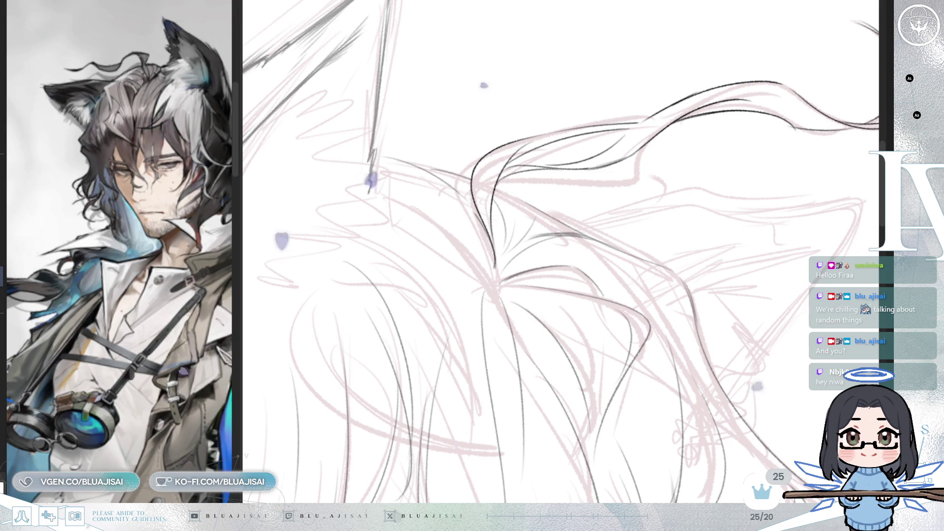
# Straighten and zoom out the canvas, then mirror the view with the ear and hair visible
pyautogui.press('4')
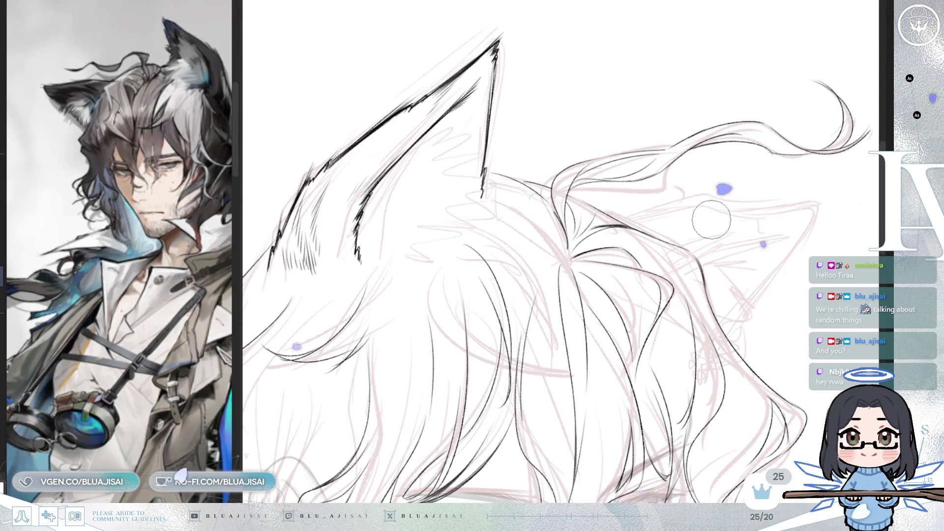
pyautogui.scroll(2, 710, 224)
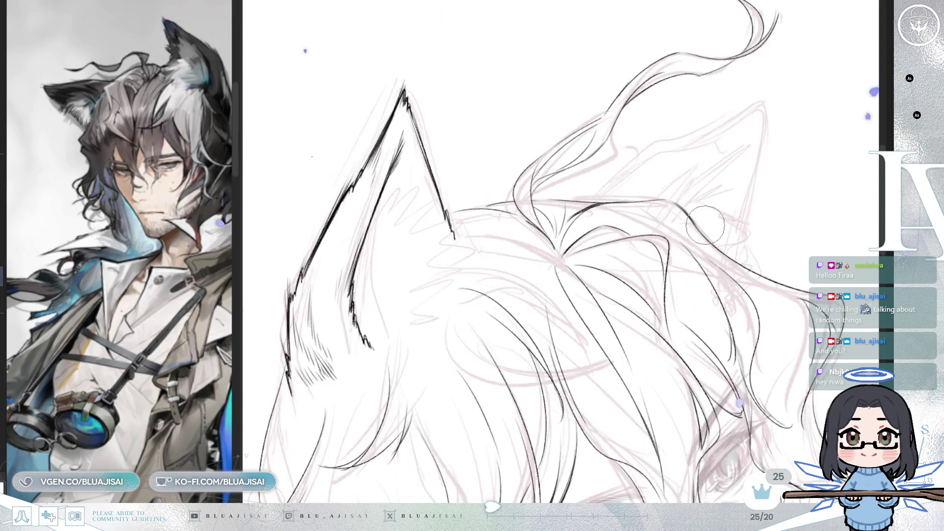
pyautogui.scroll(-2, 705, 224)
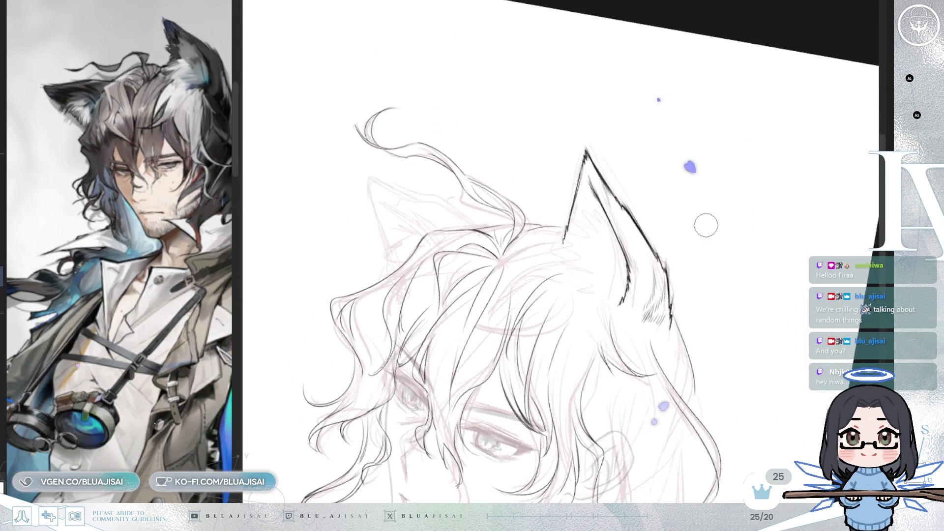
pyautogui.moveTo(647, 264); pyautogui.dragTo(727, 202)
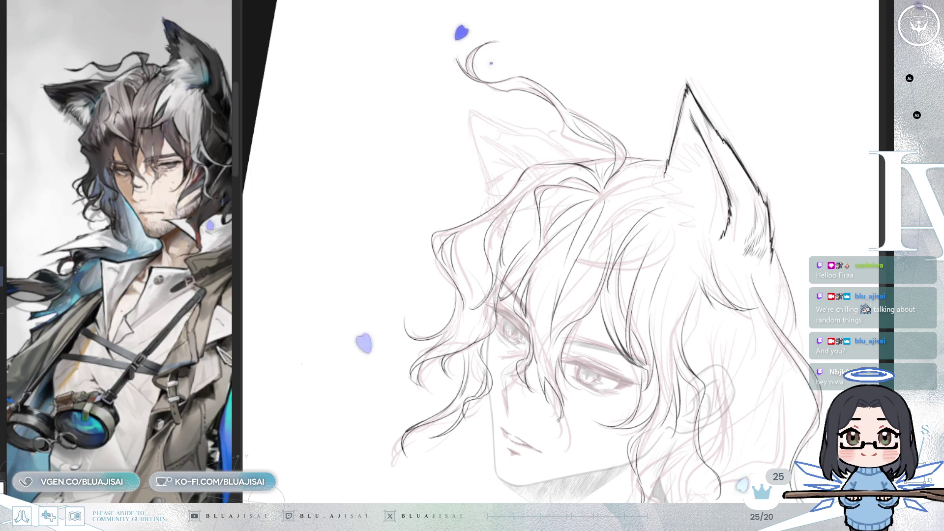
pyautogui.scroll(3, 609, 242)
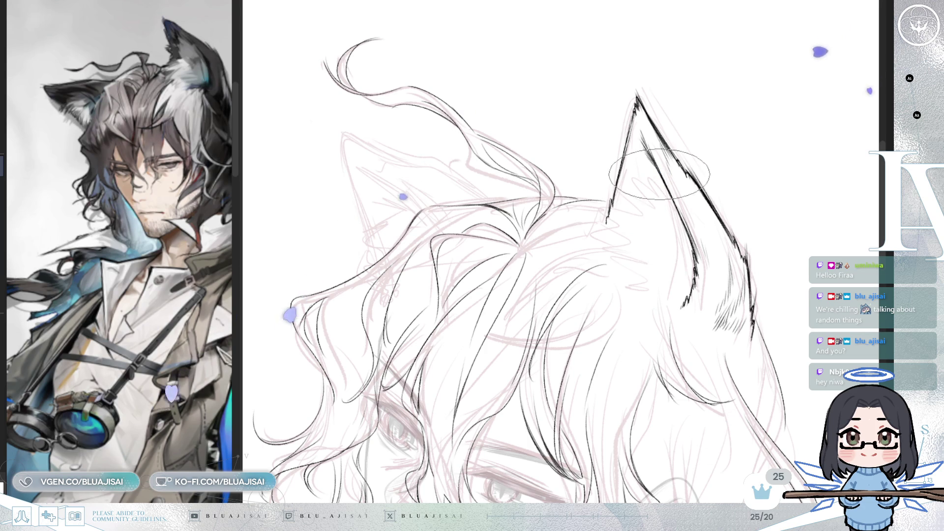
pyautogui.press('m')
pyautogui.scroll(1, 669, 175)
# With the small round inking brush, add a short stroke joining the ear base to the crown hair
pyautogui.press('/')
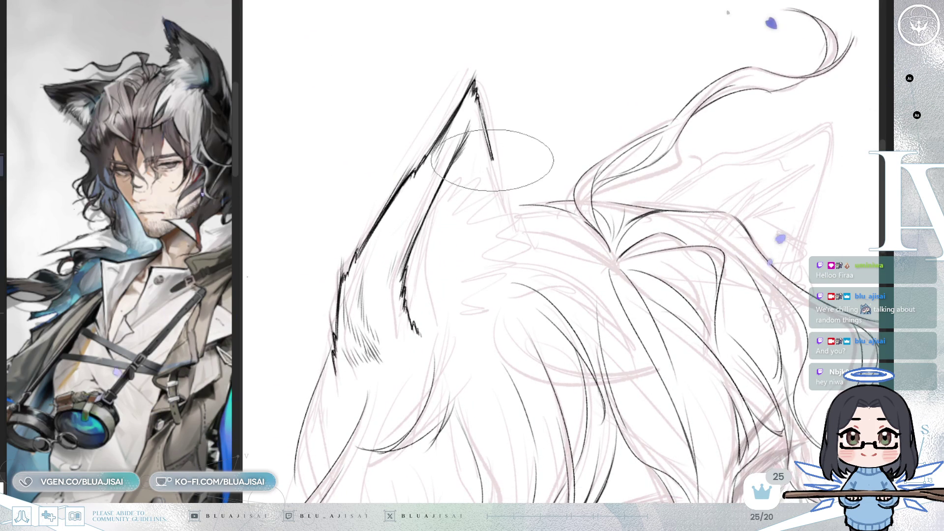
pyautogui.moveTo(493, 162); pyautogui.dragTo(497, 195)
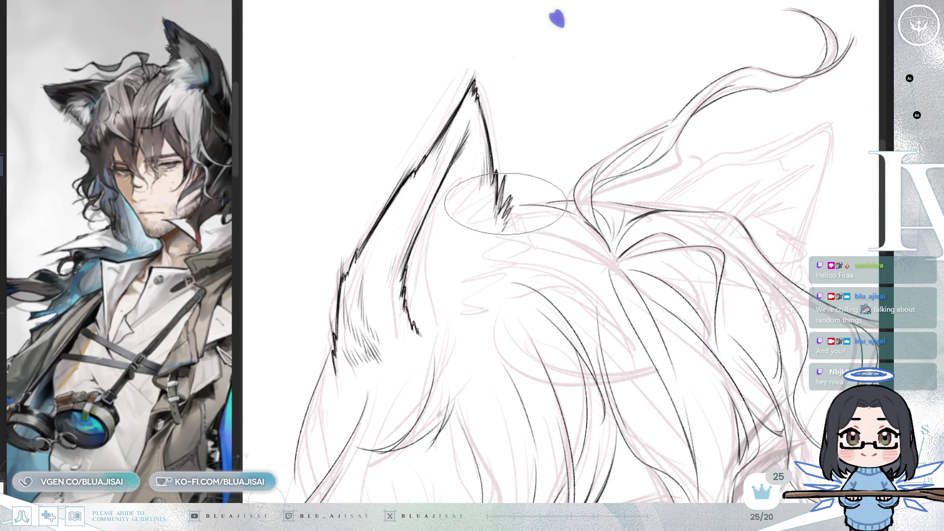
pyautogui.press('Delete')
pyautogui.press('Delete')
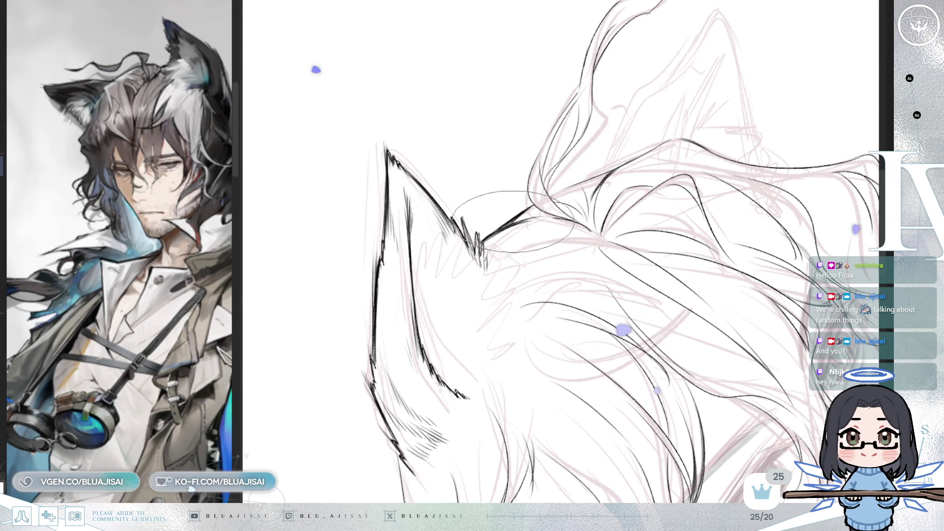
pyautogui.scroll(-5, 486, 239)
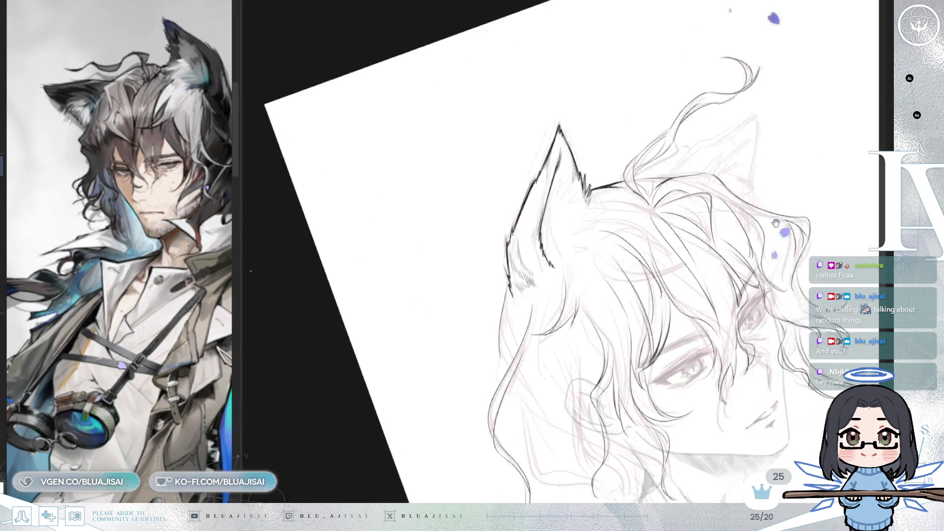
# Rotate the canvas toward upright and reframe the reference image to a tilted crop
pyautogui.moveTo(816, 128); pyautogui.dragTo(774, 170)
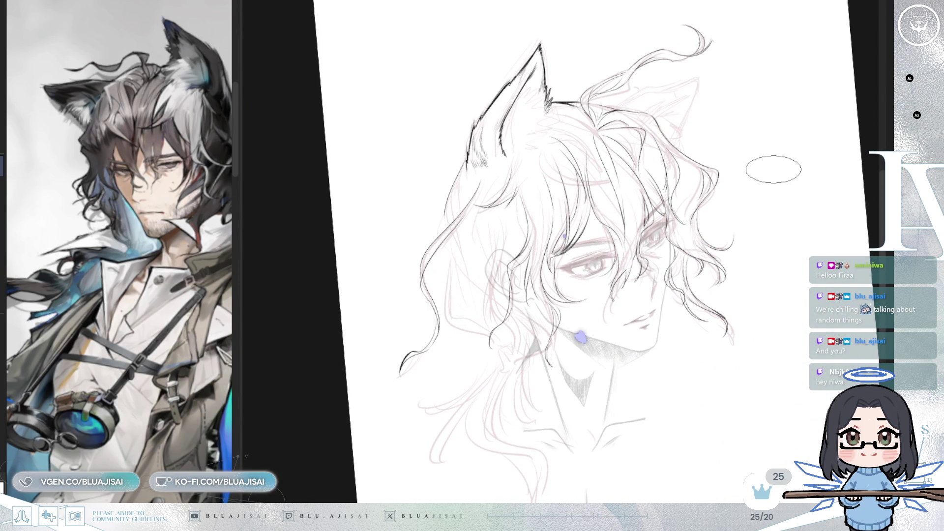
pyautogui.scroll(4, 581, 246)
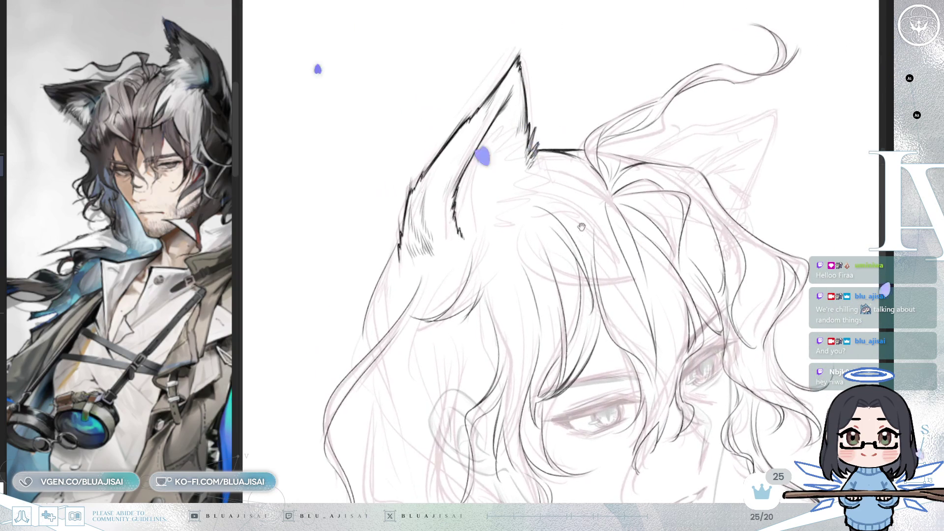
pyautogui.moveTo(148, 344)
pyautogui.mouseDown()
pyautogui.moveTo(193, 404)
pyautogui.moveTo(181, 281)
pyautogui.moveTo(242, 349)
pyautogui.mouseUp()
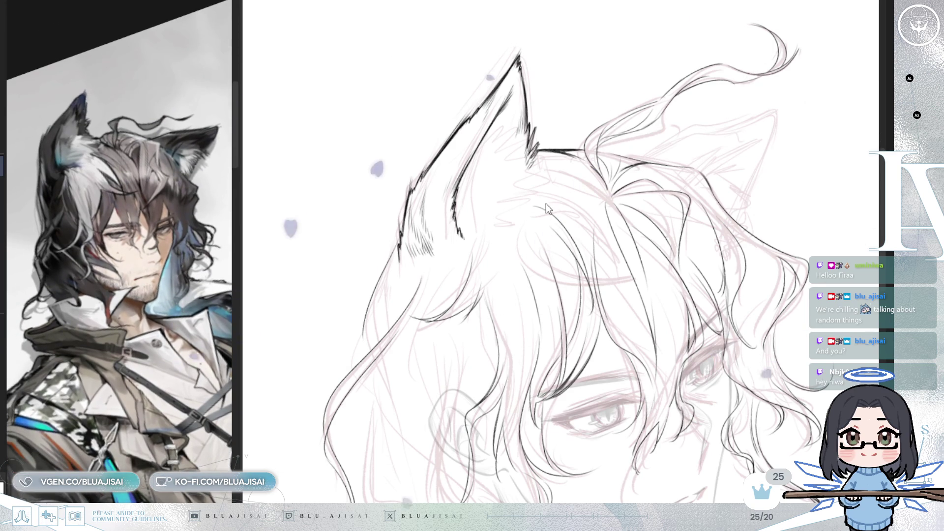
# Rotate the canvas to the ear's angle and add a short fur stroke at the ear base
pyautogui.moveTo(450, 200); pyautogui.dragTo(539, 245)
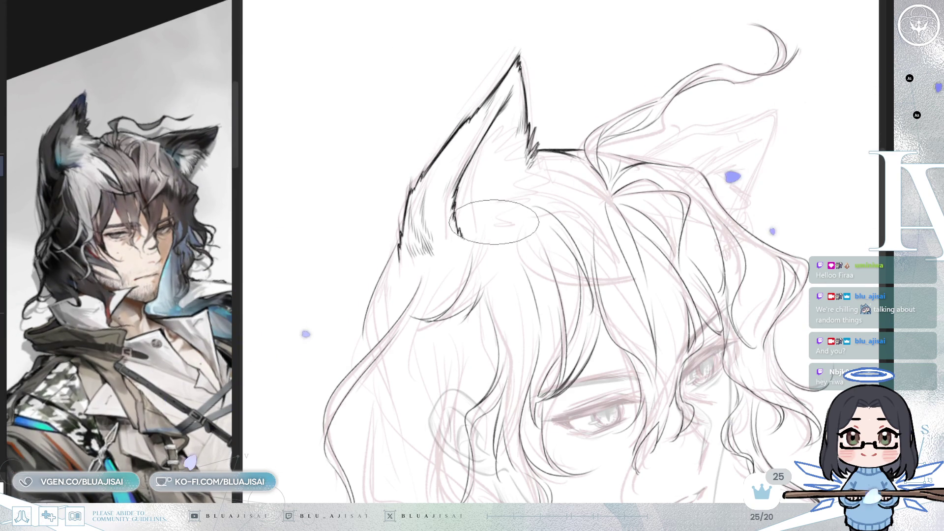
pyautogui.scroll(1, 505, 192)
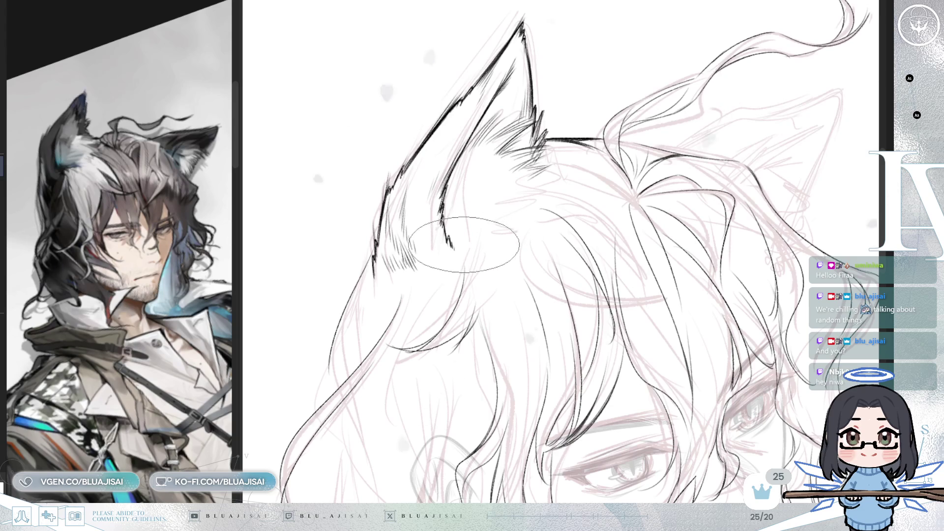
pyautogui.hotkey('ctrl', '[')
pyautogui.hotkey('ctrl', '[')
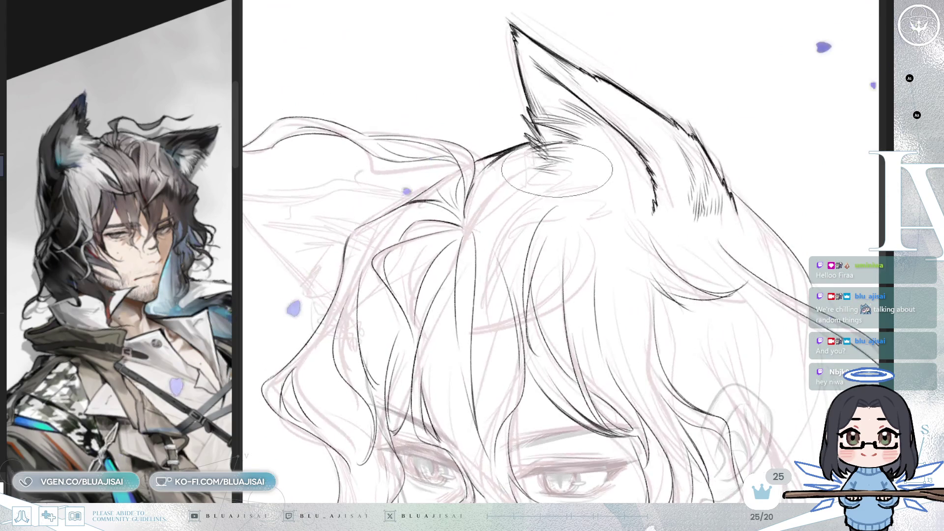
pyautogui.moveTo(548, 213); pyautogui.dragTo(563, 206)
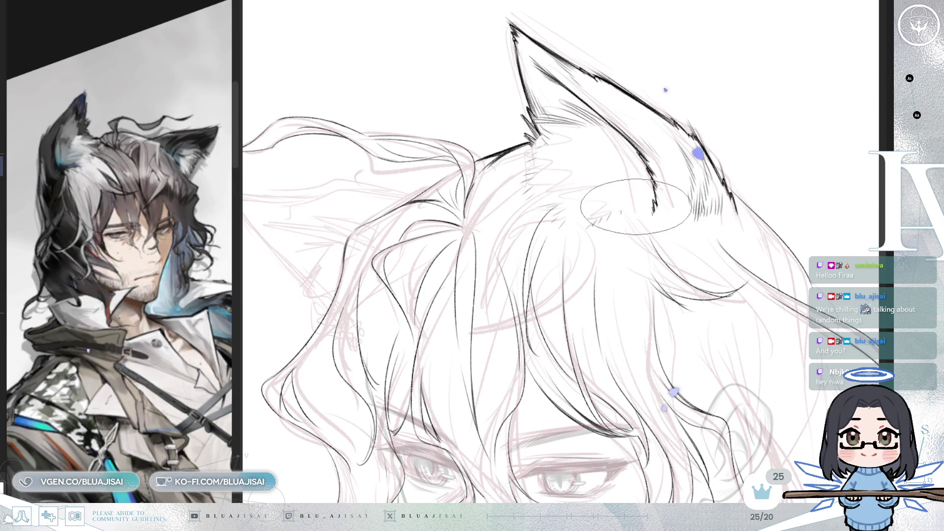
# Mirror the canvas and rotate the view so the left ear's base sits level
pyautogui.press('m')
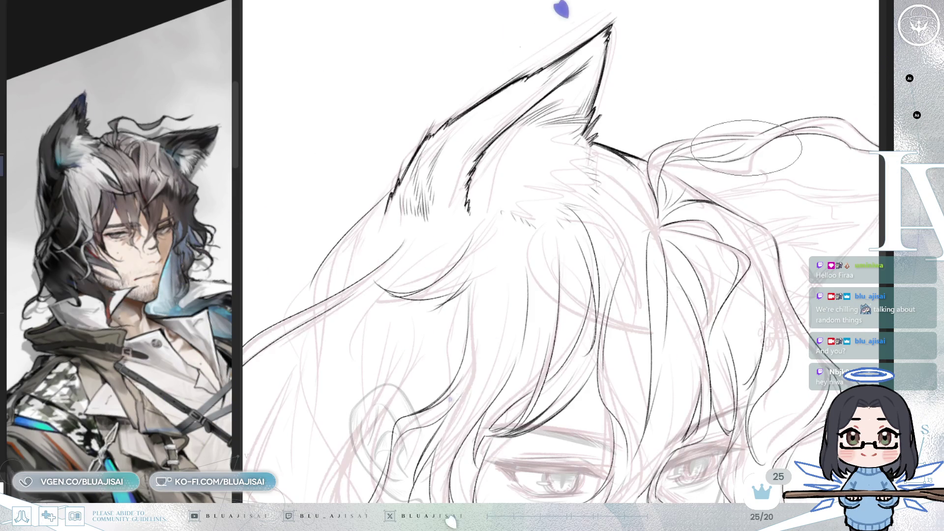
pyautogui.moveTo(742, 147); pyautogui.dragTo(480, 202)
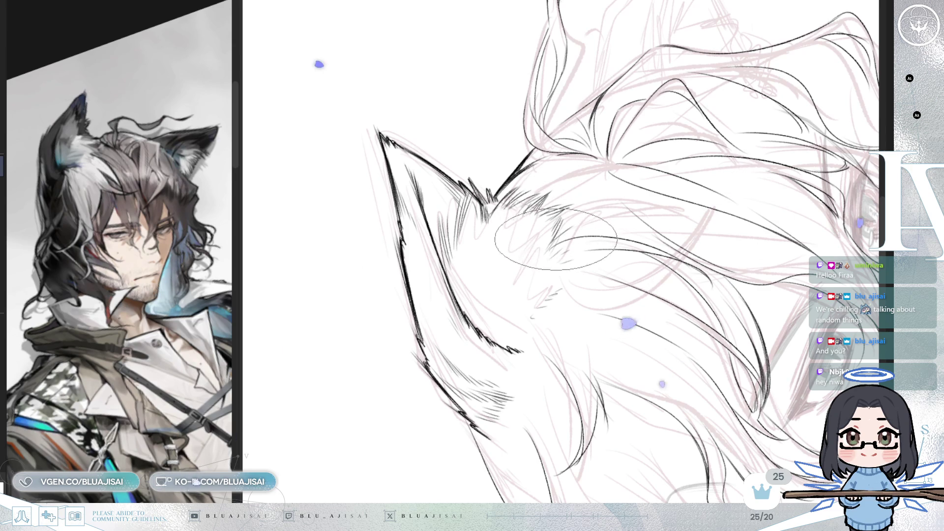
pyautogui.moveTo(320, 29); pyautogui.dragTo(746, 71)
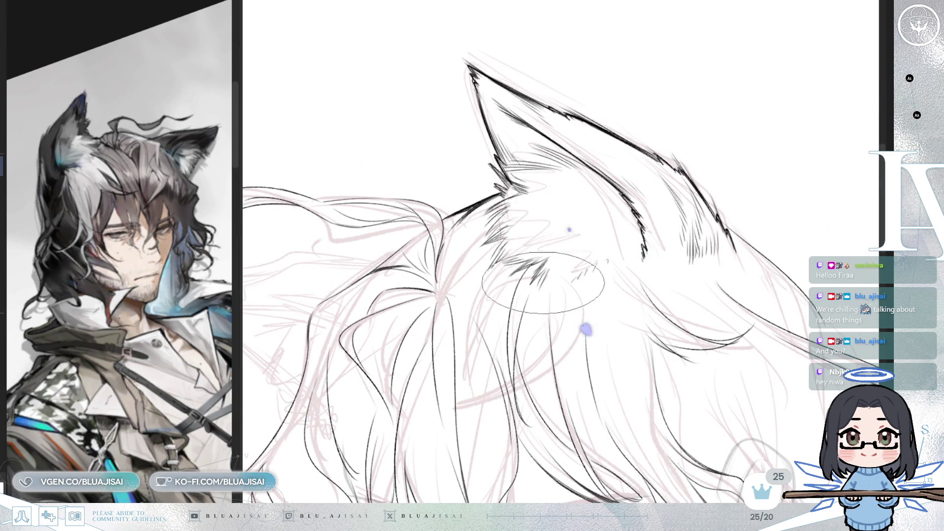
# Hatch short, dense dark fur strokes into the ear's inner base, darkening the lower part
pyautogui.moveTo(587, 285)
pyautogui.mouseDown()
pyautogui.moveTo(696, 202)
pyautogui.moveTo(654, 218)
pyautogui.mouseUp()
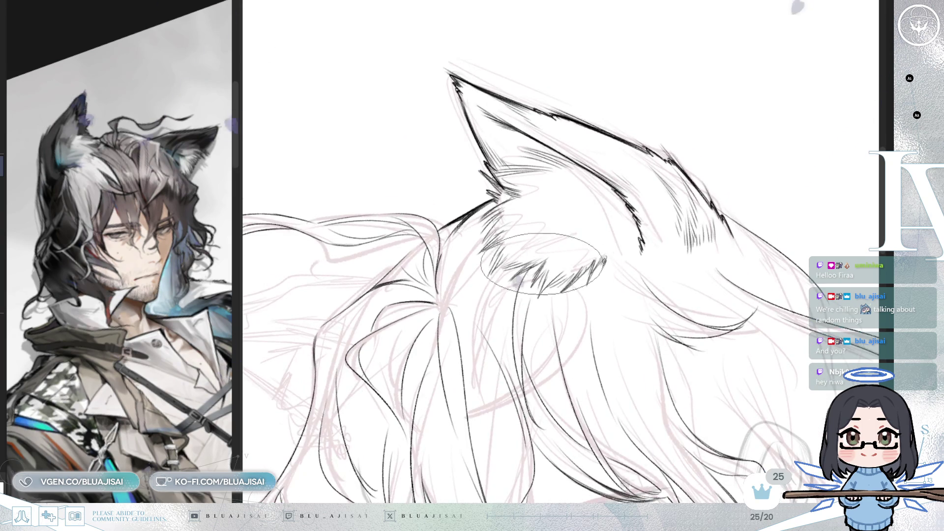
pyautogui.scroll(1, 546, 267)
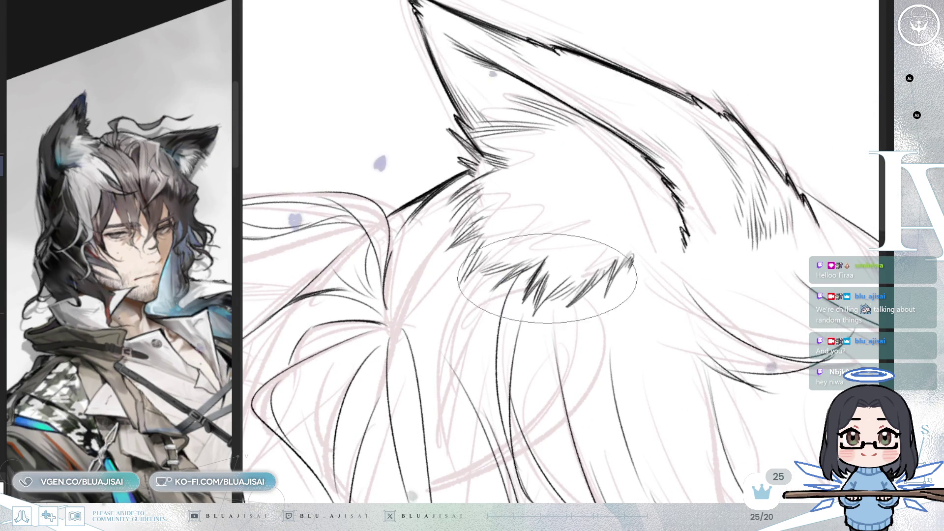
pyautogui.moveTo(549, 271); pyautogui.dragTo(583, 175)
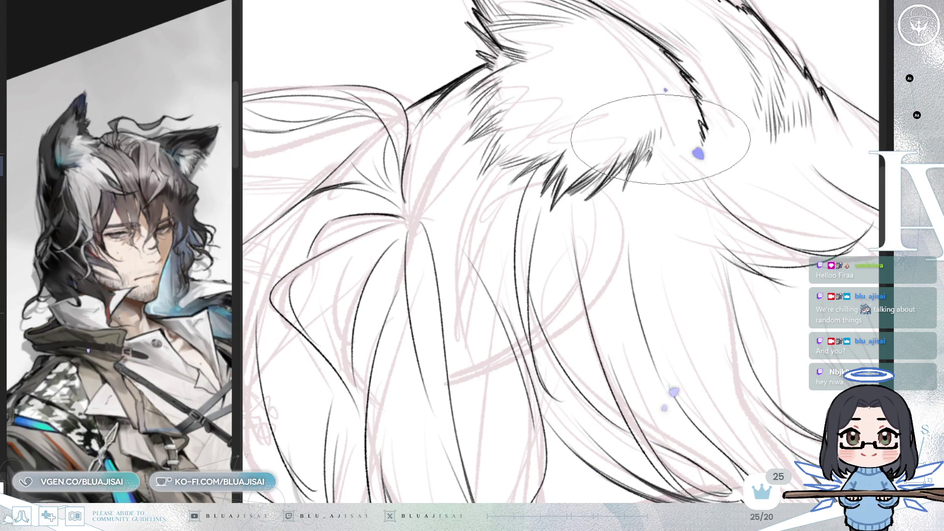
pyautogui.moveTo(654, 126); pyautogui.dragTo(584, 221)
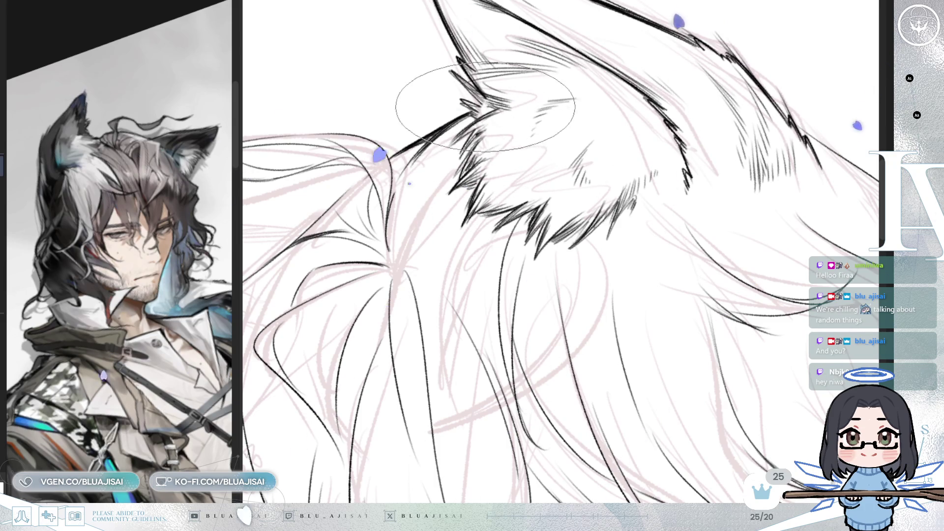
pyautogui.moveTo(493, 107)
pyautogui.mouseDown()
pyautogui.moveTo(779, 65)
pyautogui.moveTo(600, 171)
pyautogui.moveTo(659, 191)
pyautogui.mouseUp()
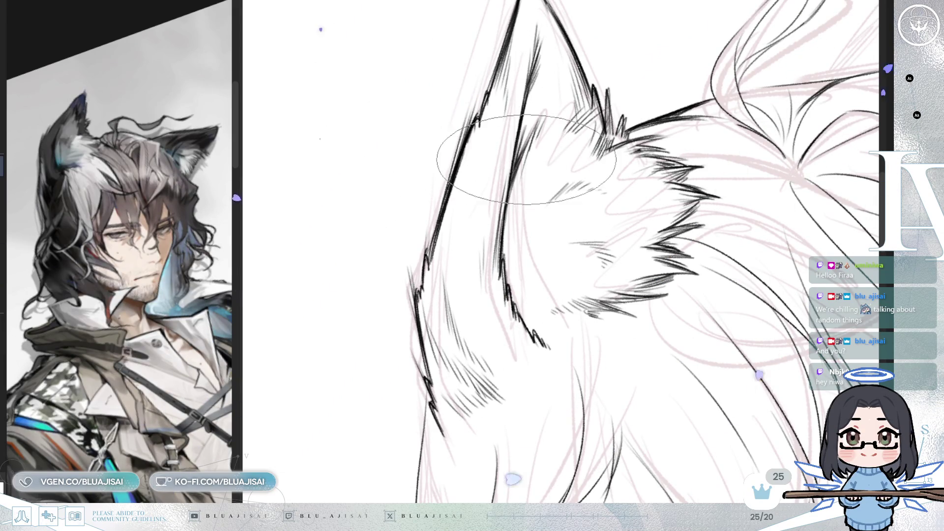
pyautogui.moveTo(567, 118); pyautogui.dragTo(594, 119)
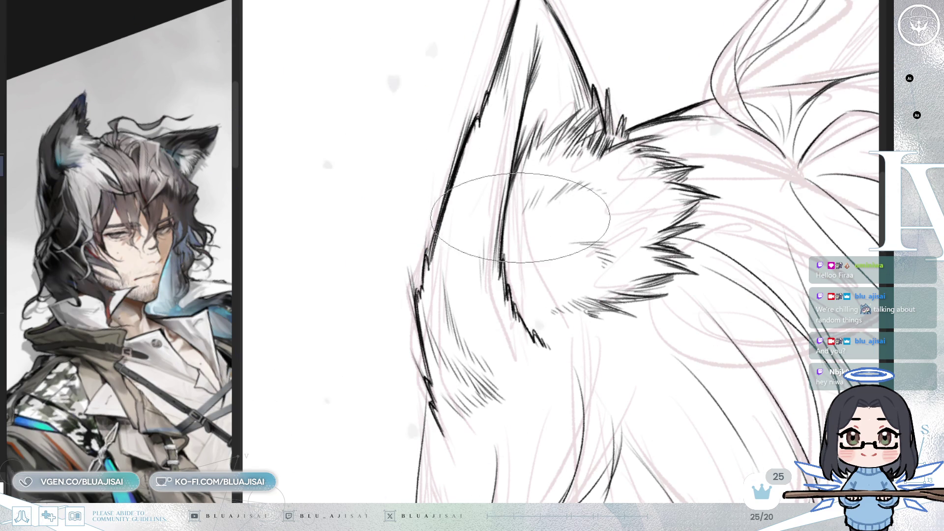
pyautogui.moveTo(609, 205)
pyautogui.mouseDown()
pyautogui.moveTo(580, 253)
pyautogui.moveTo(596, 263)
pyautogui.moveTo(620, 232)
pyautogui.moveTo(605, 265)
pyautogui.moveTo(585, 267)
pyautogui.moveTo(577, 287)
pyautogui.mouseUp()
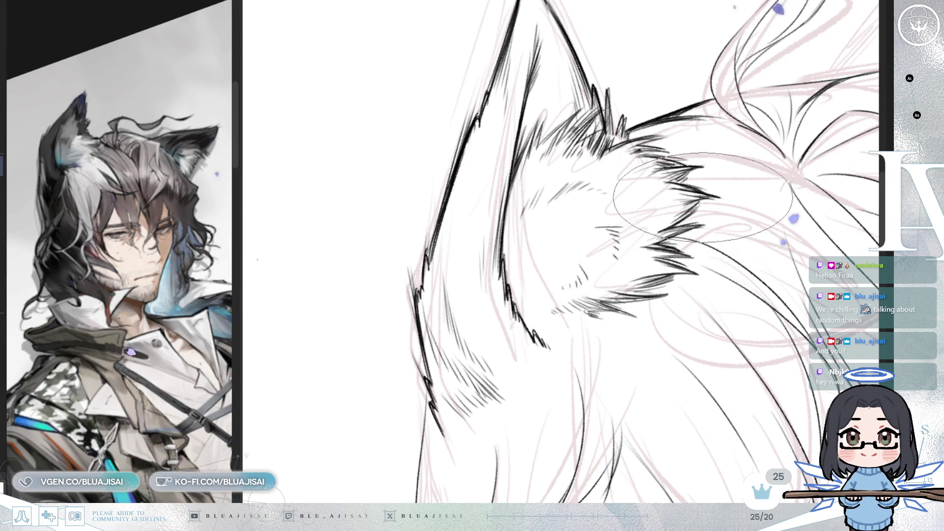
pyautogui.scroll(-5, 639, 236)
pyautogui.scroll(-5, 755, 194)
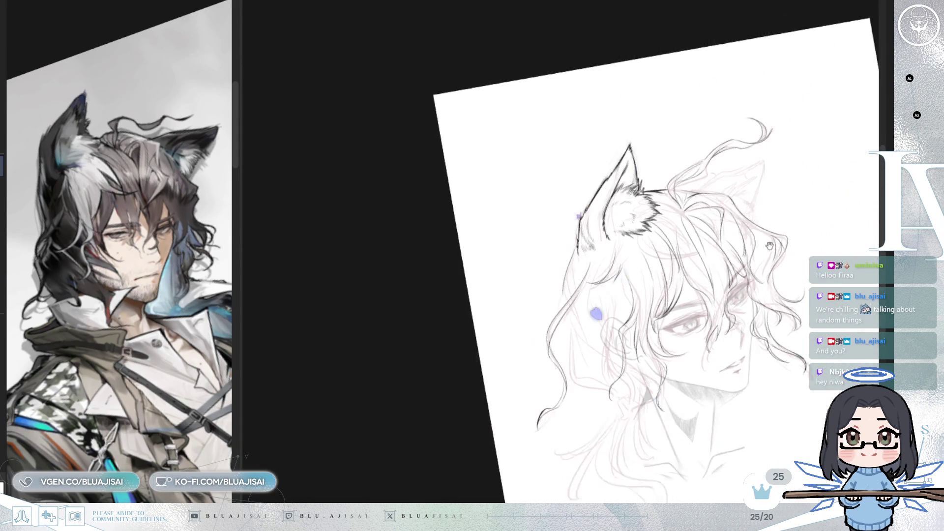
pyautogui.scroll(2, 754, 194)
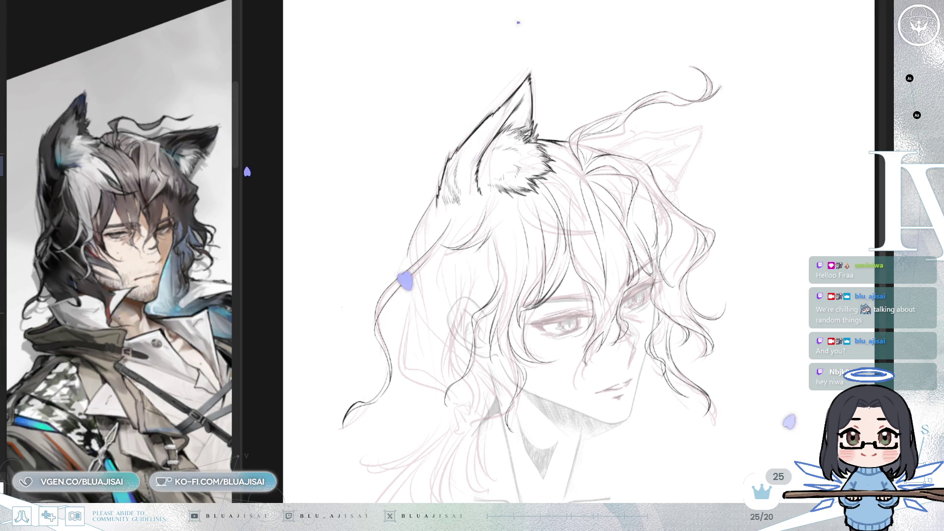
# Zoom onto the left ear and rotate the view to ink its outline and spiky fur tufts
pyautogui.scroll(3, 650, 143)
pyautogui.moveTo(650, 143); pyautogui.dragTo(547, 210)
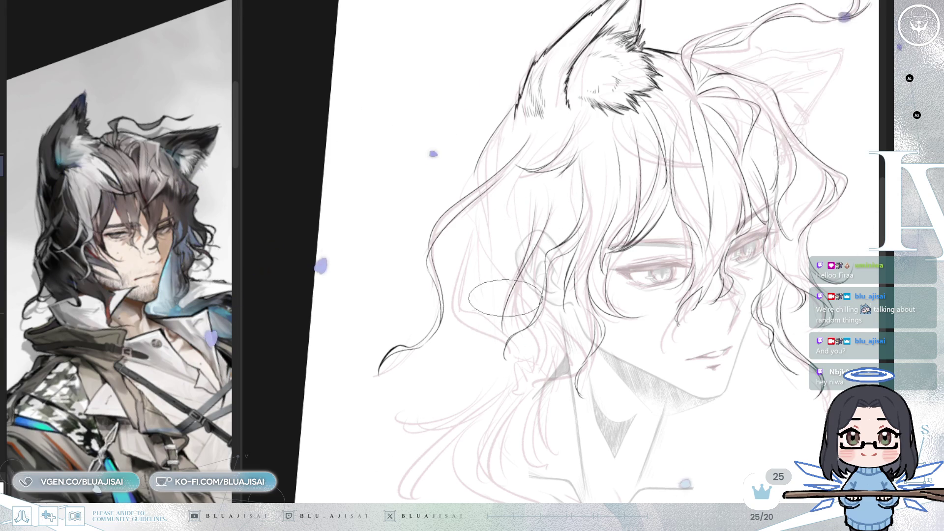
pyautogui.scroll(1, 528, 277)
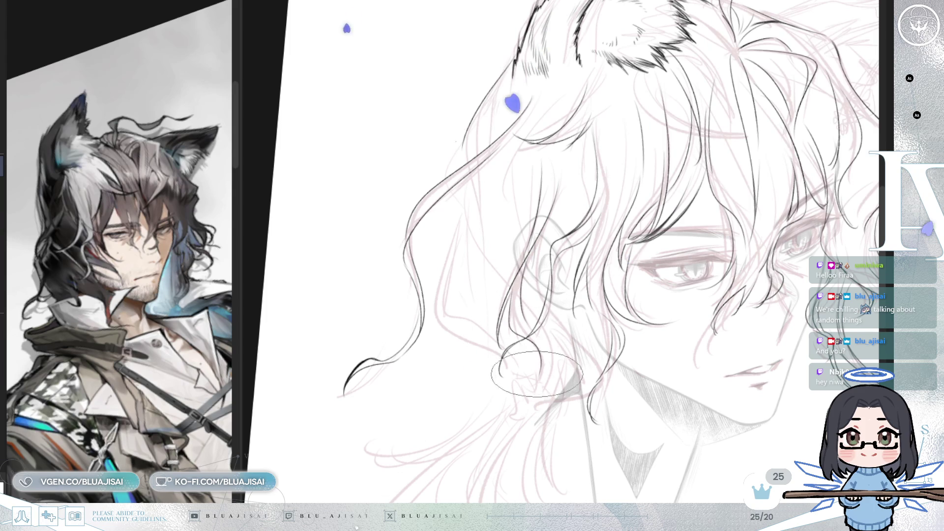
pyautogui.scroll(2, 593, 298)
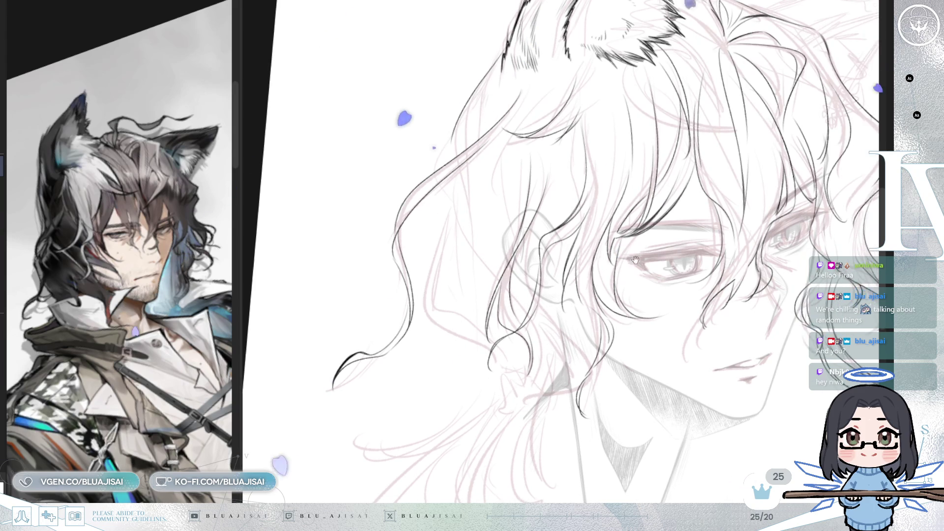
pyautogui.scroll(1, 533, 295)
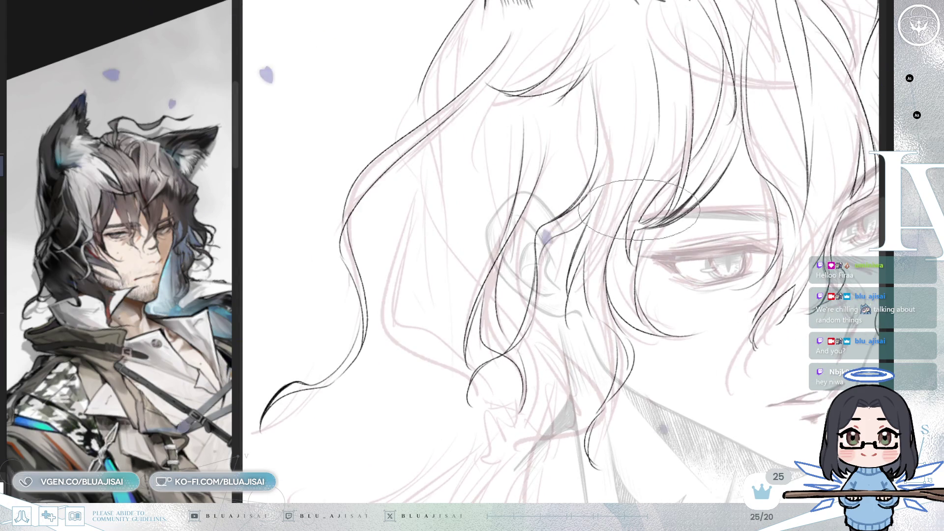
pyautogui.scroll(-3, 629, 216)
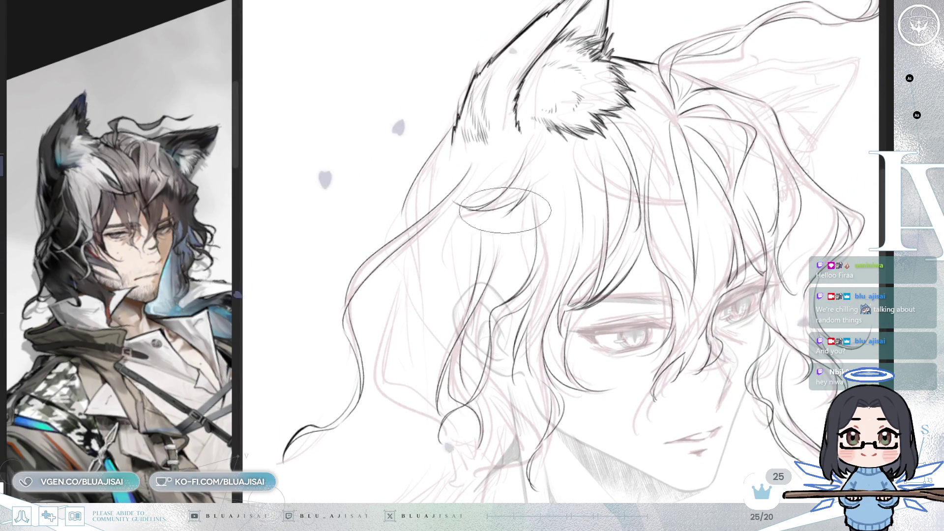
pyautogui.scroll(2, 684, 216)
pyautogui.scroll(2, 663, 155)
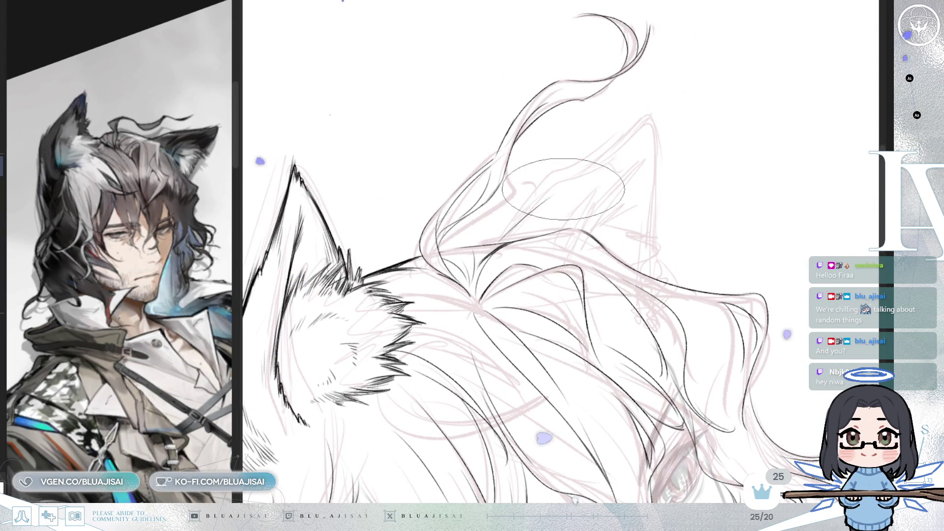
pyautogui.scroll(-1, 563, 203)
pyautogui.scroll(-1, 562, 203)
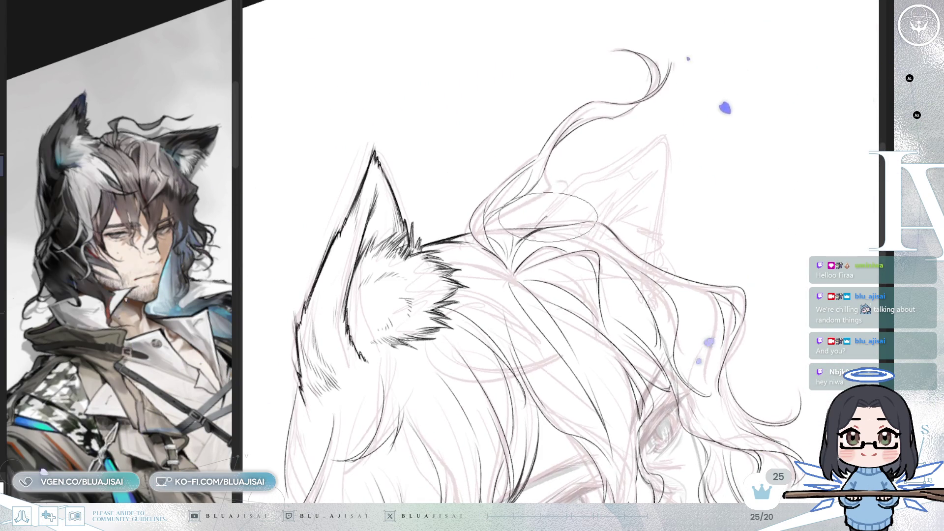
pyautogui.scroll(-1, 537, 223)
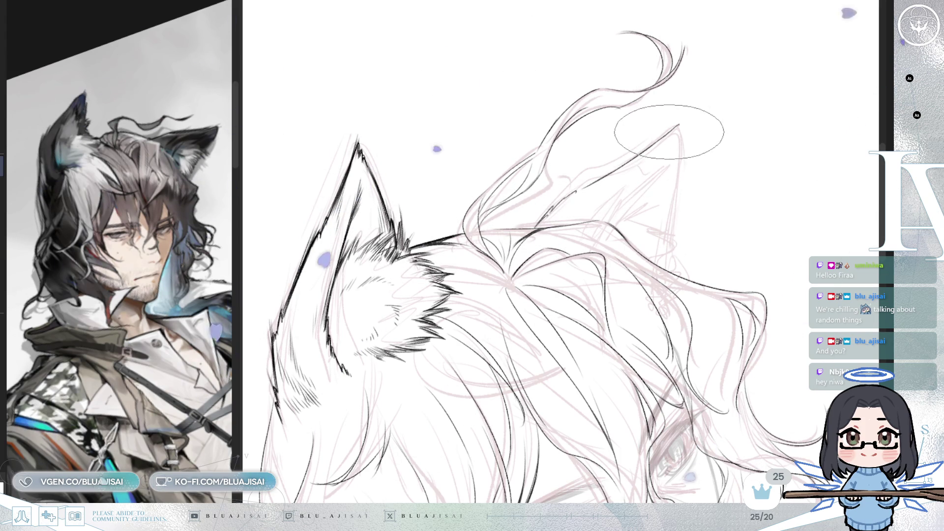
# Ink the right ear's outer and inner edges down from its tip
pyautogui.moveTo(680, 124); pyautogui.dragTo(667, 239)
pyautogui.moveTo(680, 123); pyautogui.dragTo(639, 152)
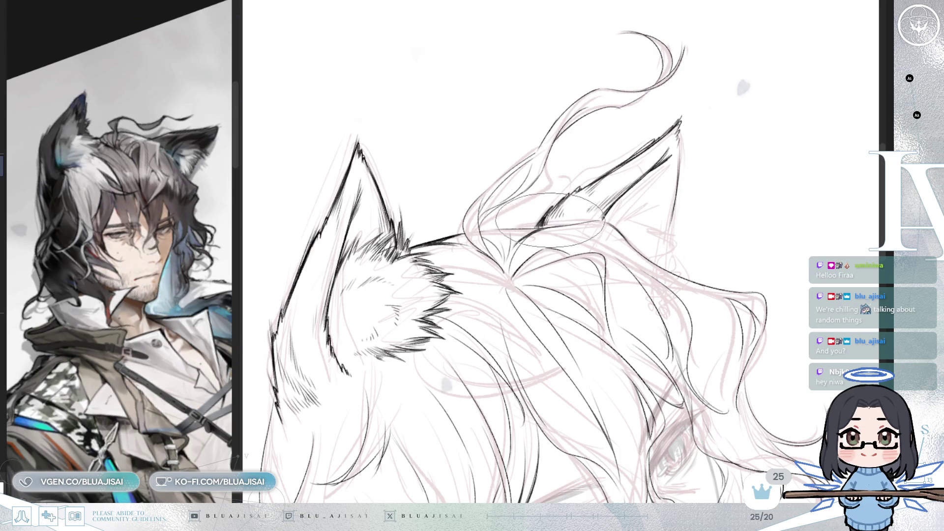
pyautogui.moveTo(677, 185); pyautogui.dragTo(683, 219)
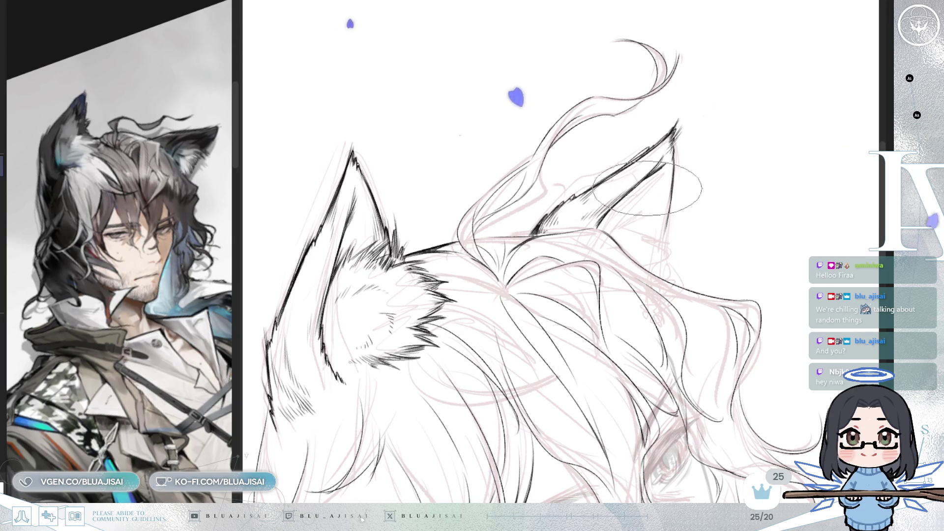
# Rotate the canvas, mirror it to compare both ears, and fit the drawing to the window
pyautogui.moveTo(351, 158)
pyautogui.mouseDown()
pyautogui.moveTo(469, 376)
pyautogui.moveTo(492, 354)
pyautogui.moveTo(472, 334)
pyautogui.mouseUp()
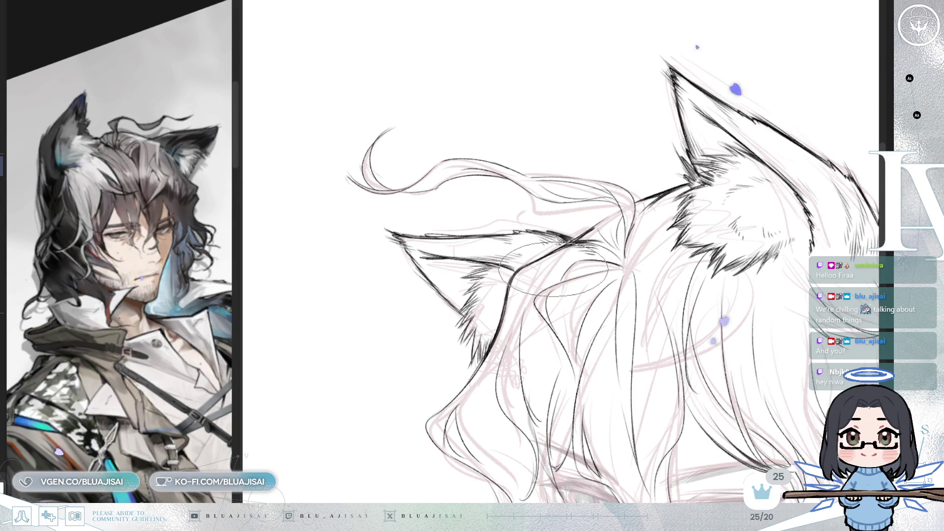
pyautogui.moveTo(511, 269); pyautogui.dragTo(506, 299)
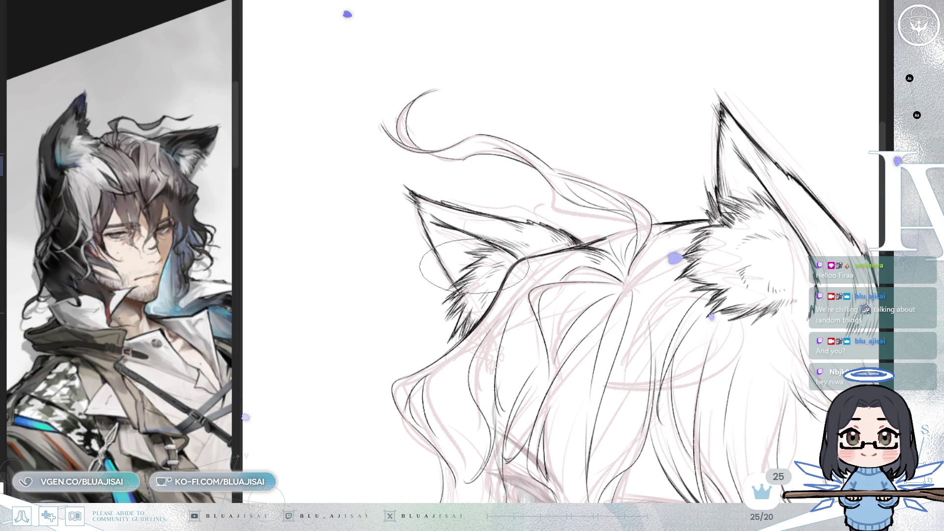
pyautogui.press('h')
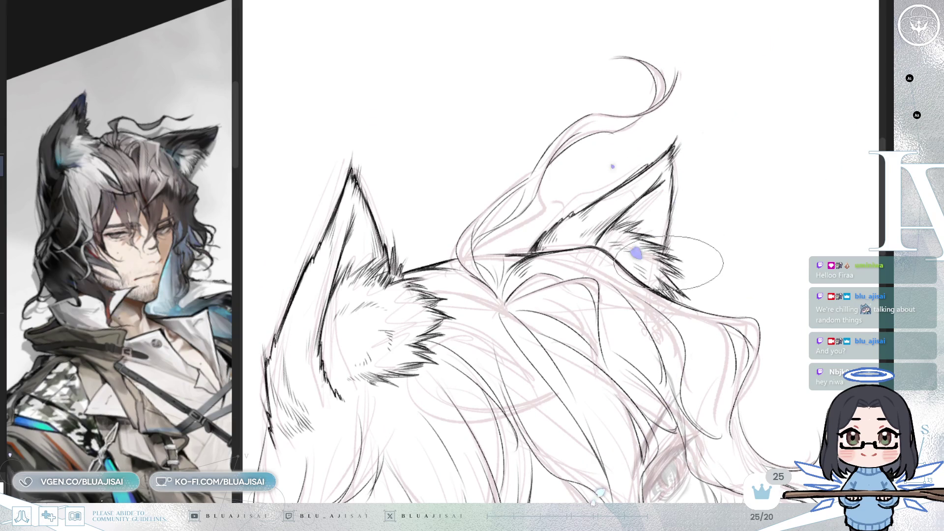
pyautogui.hotkey('ctrl', '0')
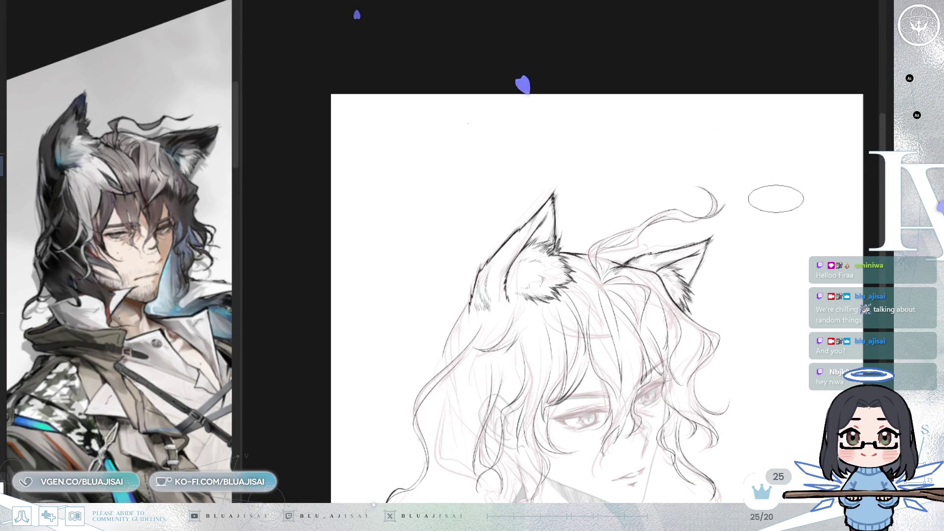
pyautogui.scroll(5, 772, 200)
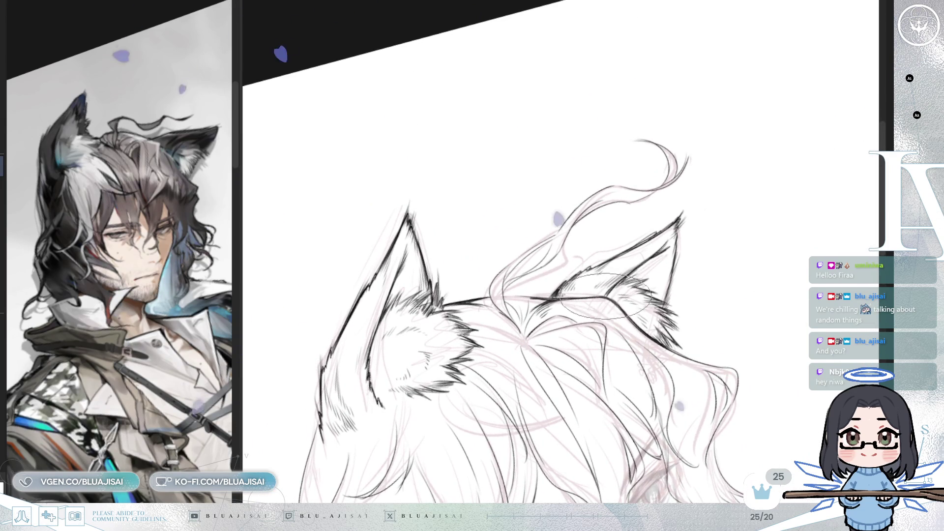
pyautogui.scroll(-2, 595, 290)
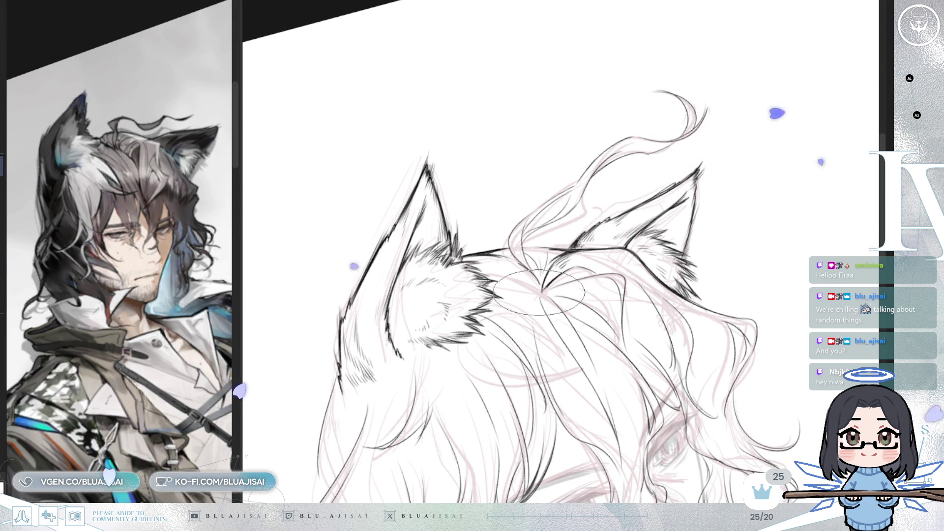
pyautogui.press('h')
pyautogui.moveTo(625, 255); pyautogui.dragTo(607, 290)
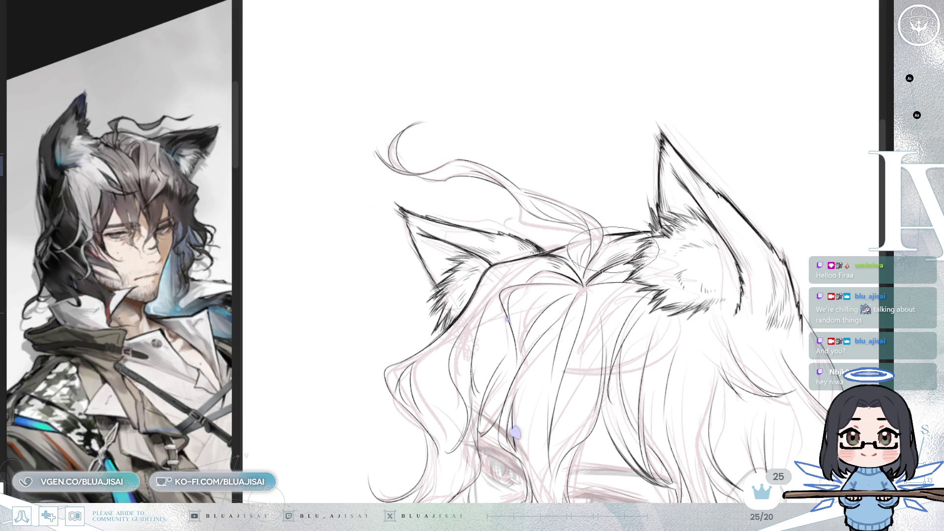
pyautogui.scroll(3, 594, 257)
pyautogui.moveTo(610, 275); pyautogui.dragTo(521, 293)
pyautogui.moveTo(615, 275)
pyautogui.mouseDown()
pyautogui.moveTo(590, 295)
pyautogui.moveTo(622, 266)
pyautogui.mouseUp()
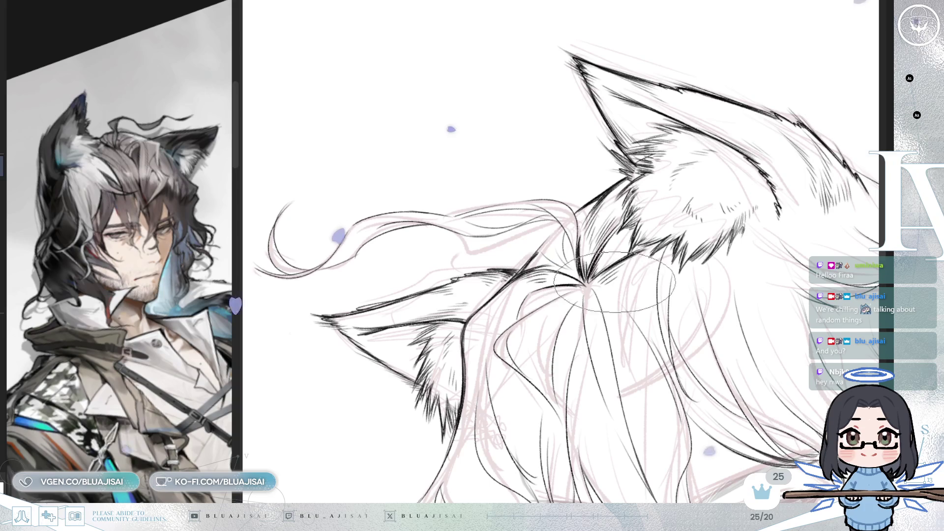
pyautogui.press('h')
# Tilt the canvas around the head and ink wavy strands radiating from the crown parting
pyautogui.scroll(2, 590, 245)
pyautogui.moveTo(612, 211); pyautogui.dragTo(590, 197)
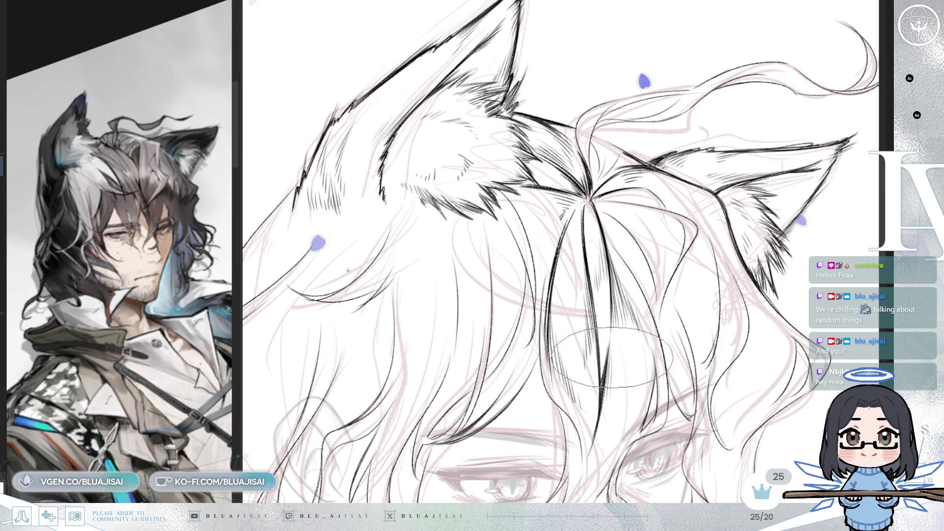
pyautogui.moveTo(608, 383); pyautogui.dragTo(669, 235)
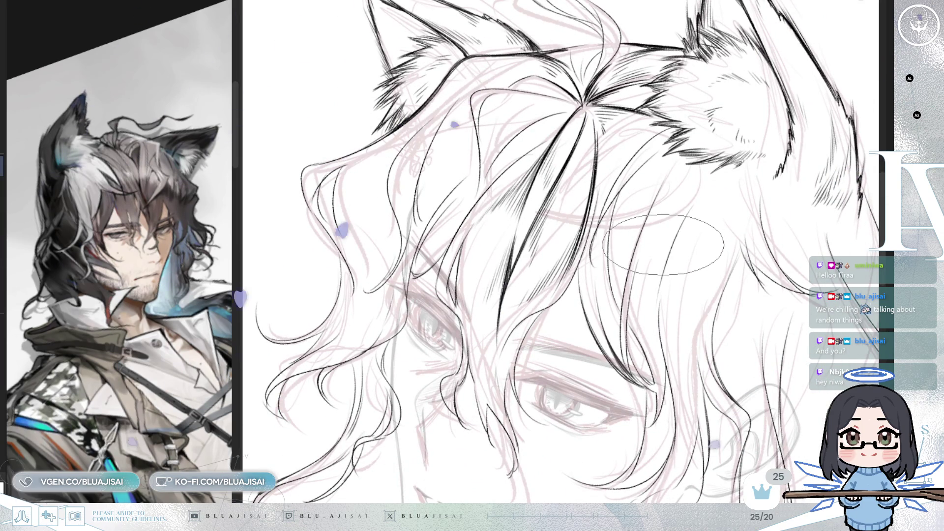
pyautogui.moveTo(659, 263); pyautogui.dragTo(628, 191)
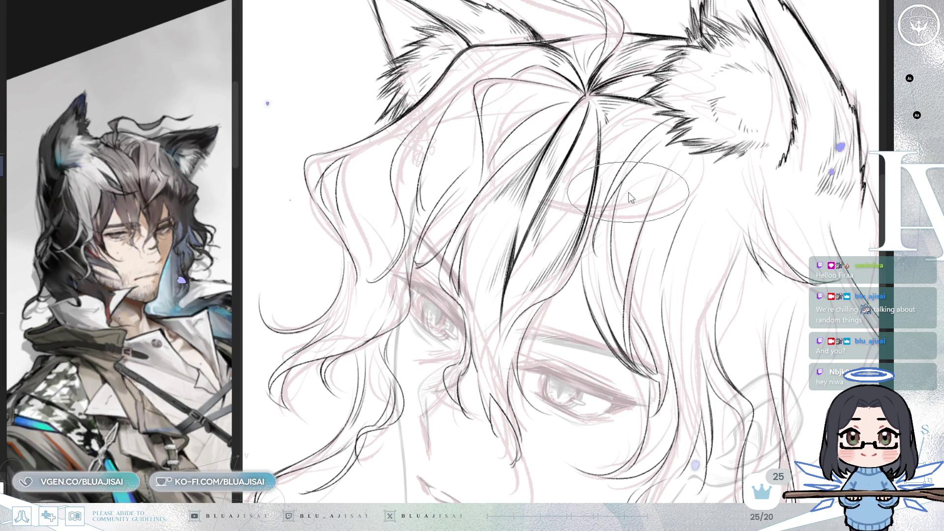
pyautogui.moveTo(627, 191); pyautogui.dragTo(534, 210)
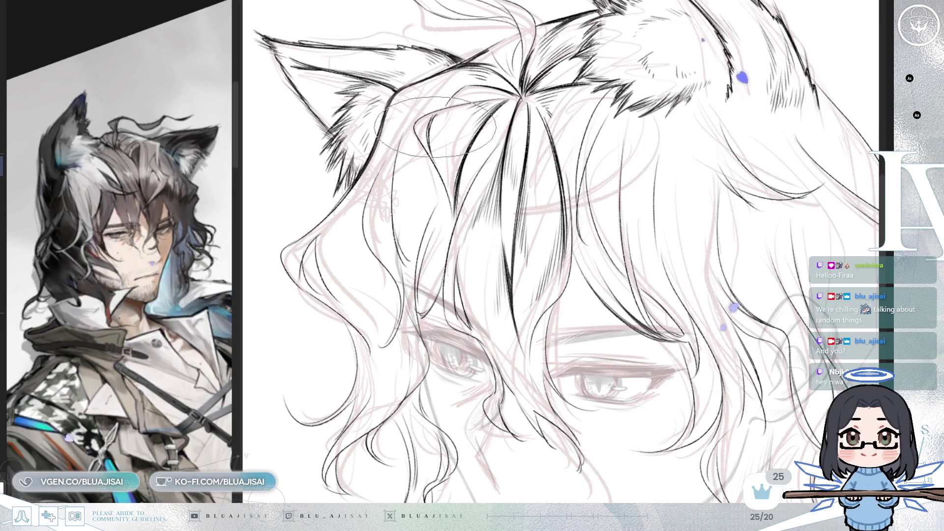
# Ink more strands from the parting toward the left ear, rotating the canvas between strokes
pyautogui.moveTo(435, 130); pyautogui.dragTo(477, 93)
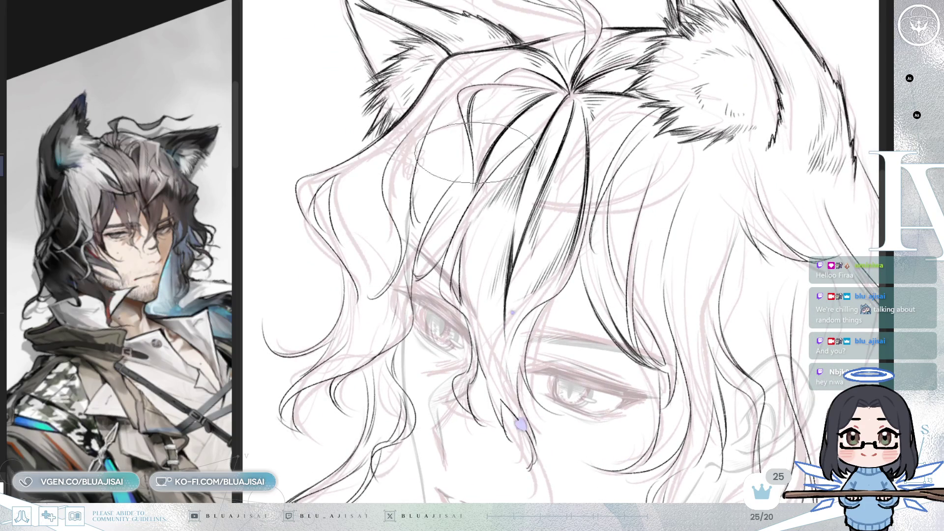
pyautogui.moveTo(472, 179)
pyautogui.mouseDown()
pyautogui.moveTo(443, 115)
pyautogui.moveTo(413, 103)
pyautogui.moveTo(381, 158)
pyautogui.moveTo(428, 172)
pyautogui.moveTo(459, 196)
pyautogui.mouseUp()
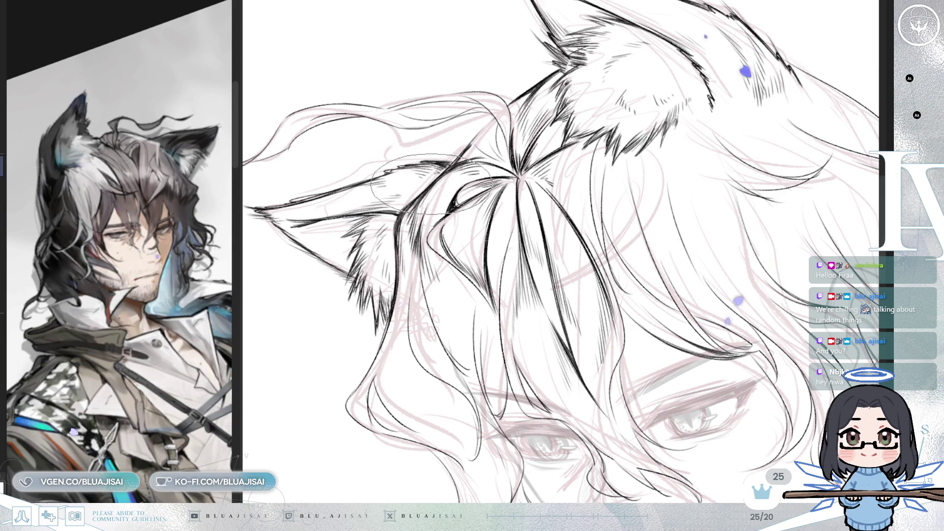
pyautogui.press('^')
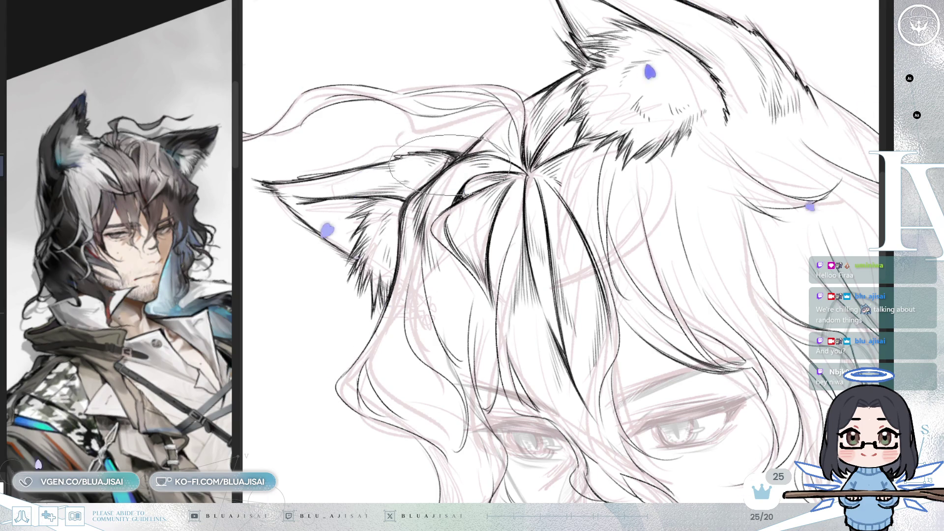
pyautogui.moveTo(445, 170)
pyautogui.mouseDown()
pyautogui.moveTo(545, 173)
pyautogui.moveTo(472, 134)
pyautogui.moveTo(497, 118)
pyautogui.mouseUp()
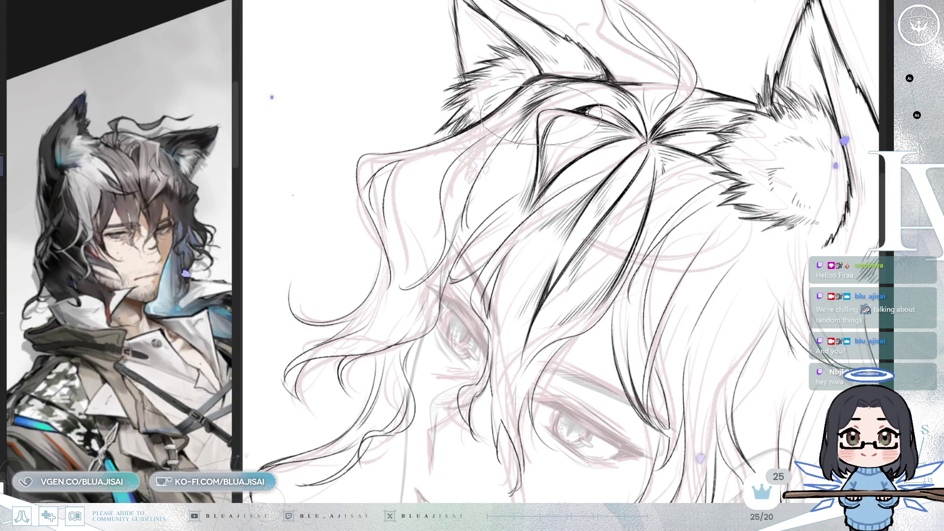
pyautogui.moveTo(548, 134); pyautogui.dragTo(451, 145)
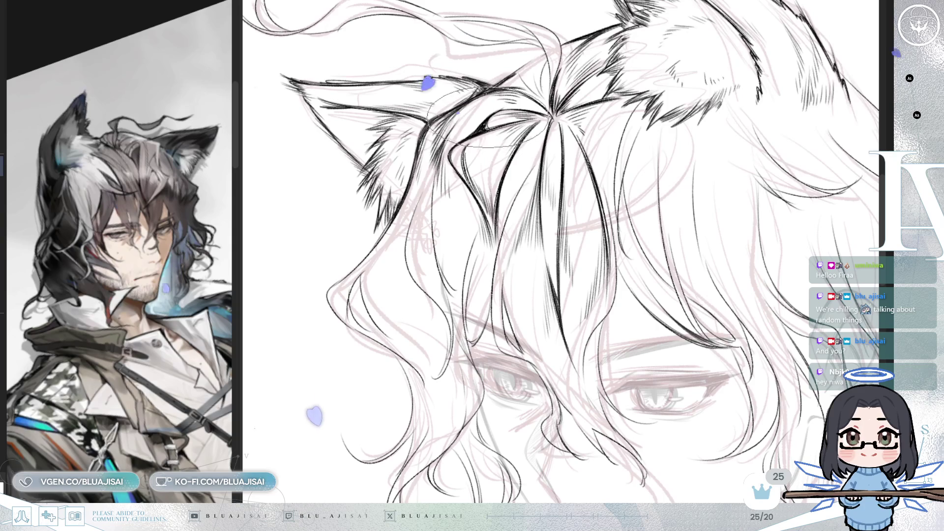
pyautogui.moveTo(584, 99)
pyautogui.mouseDown()
pyautogui.moveTo(551, 162)
pyautogui.moveTo(566, 187)
pyautogui.moveTo(526, 239)
pyautogui.mouseUp()
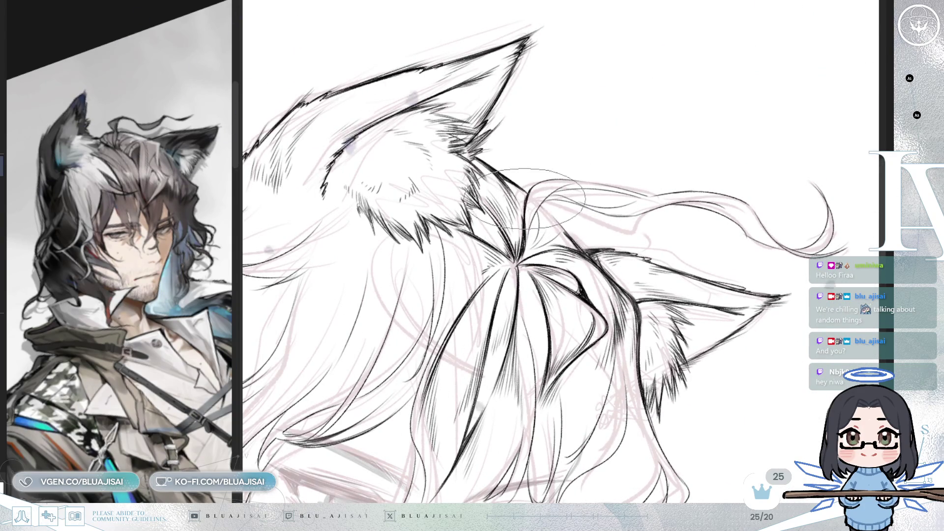
# Rotate the canvas back toward upright and reposition the ears and hair in the window
pyautogui.moveTo(526, 204); pyautogui.dragTo(514, 244)
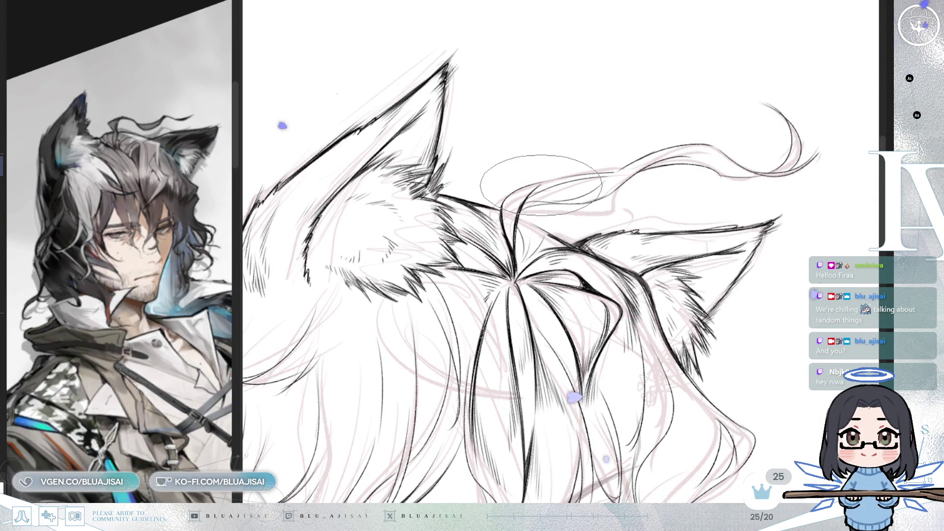
pyautogui.moveTo(511, 215); pyautogui.dragTo(481, 224)
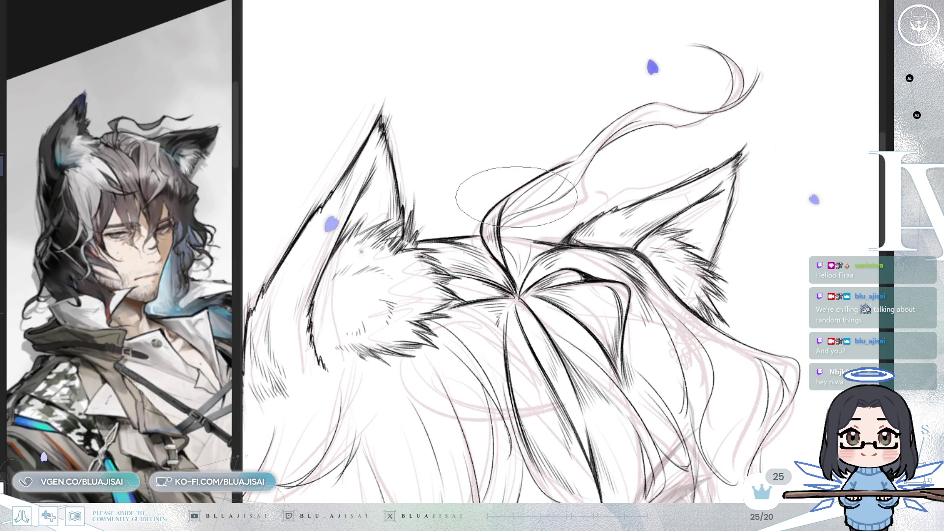
pyautogui.moveTo(499, 209); pyautogui.dragTo(507, 186)
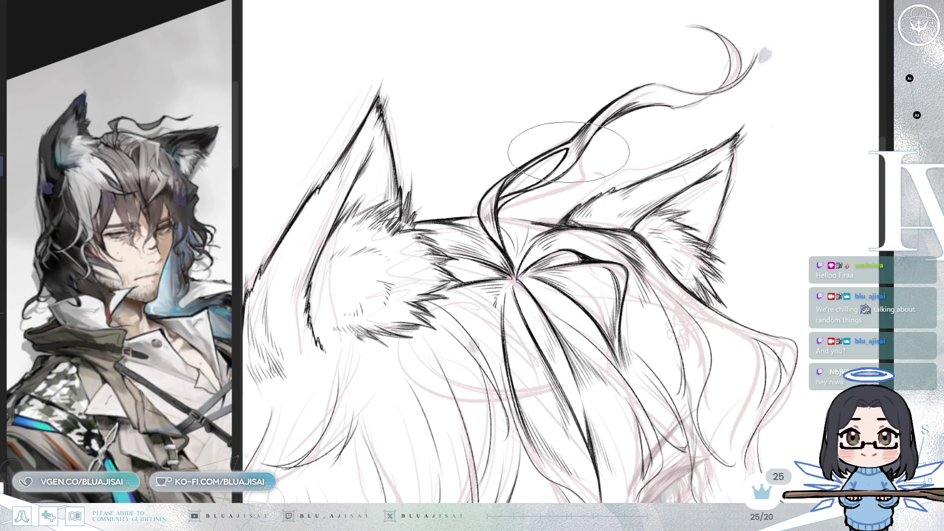
pyautogui.press('-')
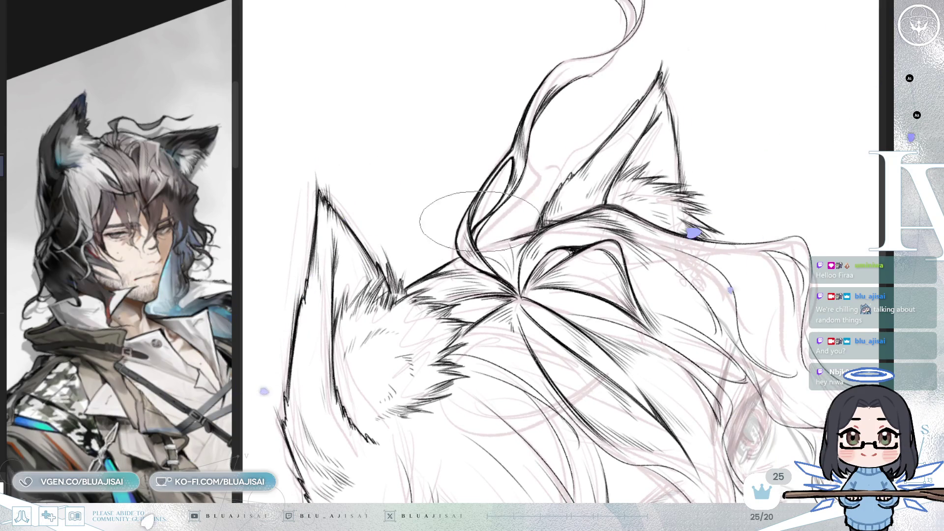
pyautogui.moveTo(658, 144)
pyautogui.mouseDown()
pyautogui.moveTo(678, 77)
pyautogui.moveTo(641, 186)
pyautogui.moveTo(568, 202)
pyautogui.mouseUp()
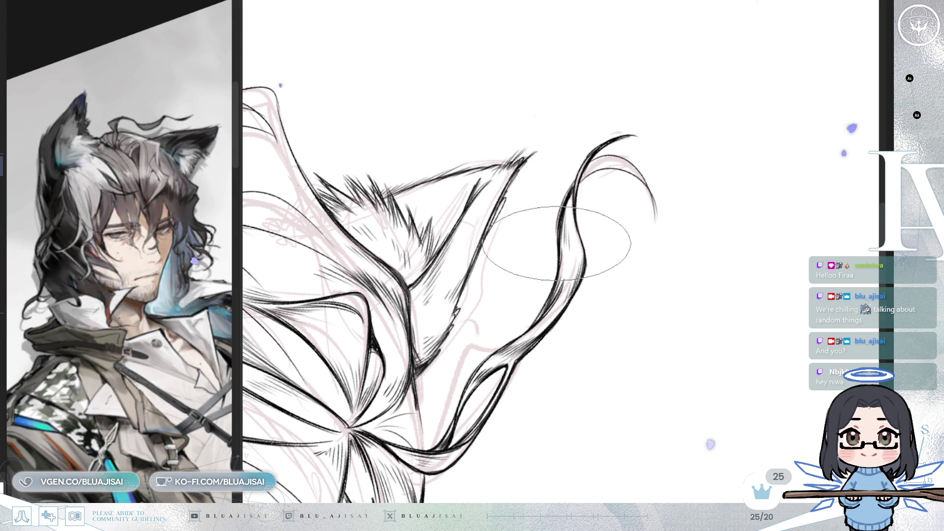
# Zoom in on the curl above the head and ink its doubled, hooked, tapered contours
pyautogui.moveTo(590, 169)
pyautogui.mouseDown()
pyautogui.moveTo(569, 302)
pyautogui.moveTo(590, 241)
pyautogui.mouseUp()
pyautogui.moveTo(590, 283)
pyautogui.mouseDown()
pyautogui.moveTo(611, 270)
pyautogui.moveTo(587, 266)
pyautogui.mouseUp()
pyautogui.moveTo(568, 184); pyautogui.dragTo(547, 220)
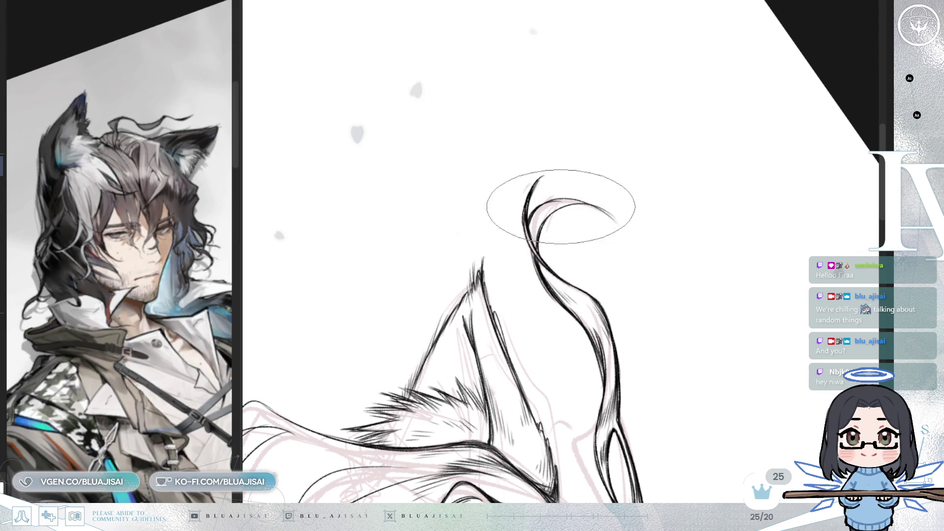
pyautogui.moveTo(562, 206); pyautogui.dragTo(503, 211)
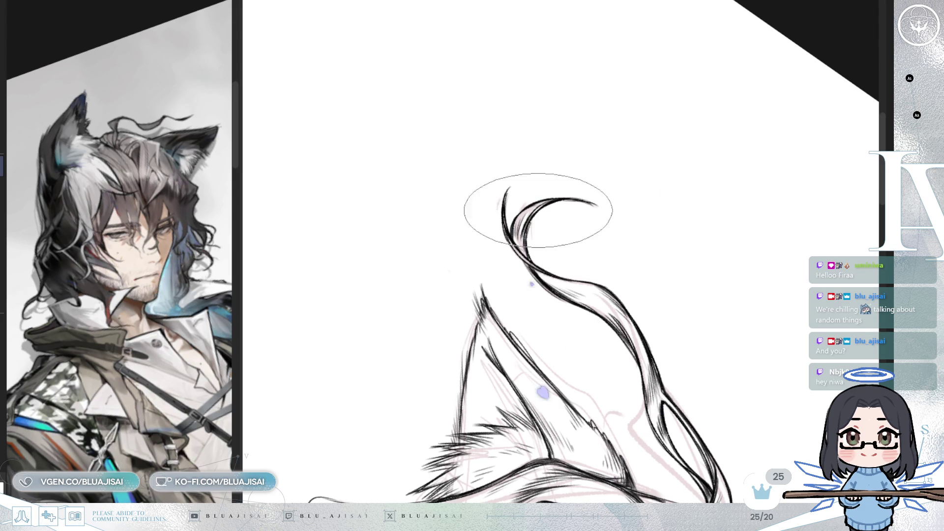
pyautogui.moveTo(719, 162)
pyautogui.mouseDown()
pyautogui.moveTo(666, 193)
pyautogui.moveTo(569, 186)
pyautogui.moveTo(585, 200)
pyautogui.mouseUp()
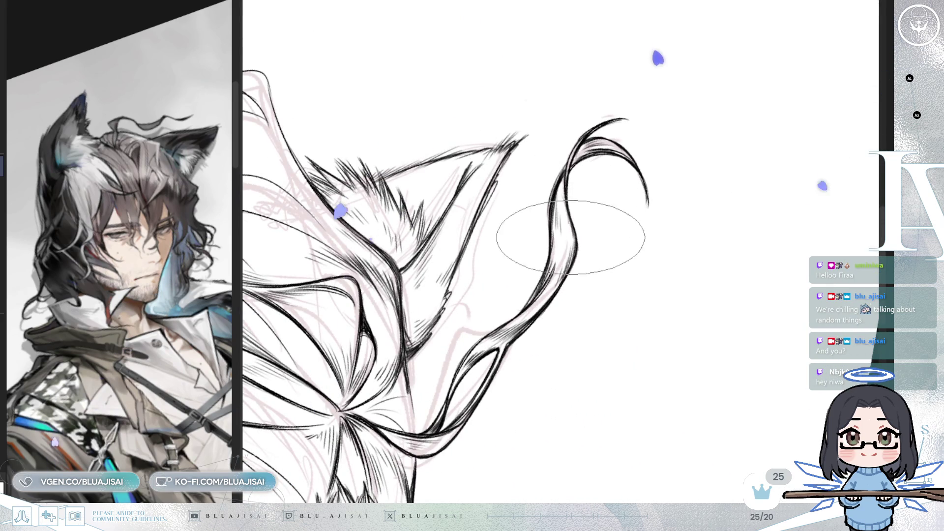
pyautogui.moveTo(563, 259)
pyautogui.mouseDown()
pyautogui.moveTo(633, 194)
pyautogui.moveTo(621, 275)
pyautogui.moveTo(639, 166)
pyautogui.moveTo(574, 284)
pyautogui.moveTo(595, 231)
pyautogui.mouseUp()
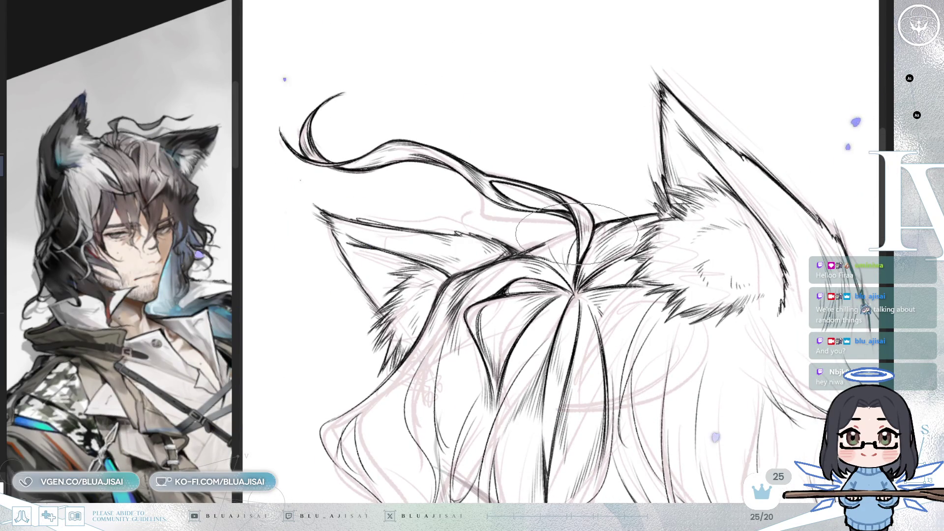
# Rotate the canvas until the ears stand upright and ink strands across the left forehead
pyautogui.moveTo(571, 284); pyautogui.dragTo(563, 239)
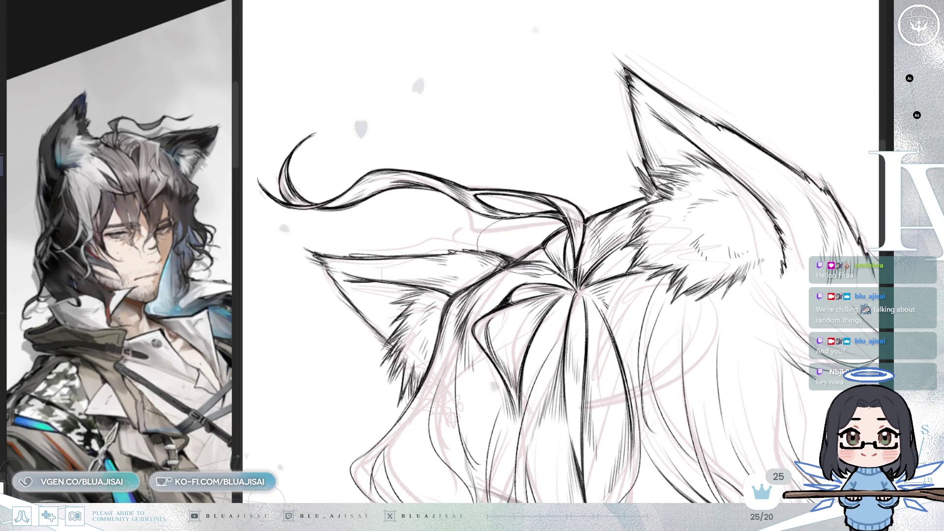
pyautogui.moveTo(529, 251); pyautogui.dragTo(574, 241)
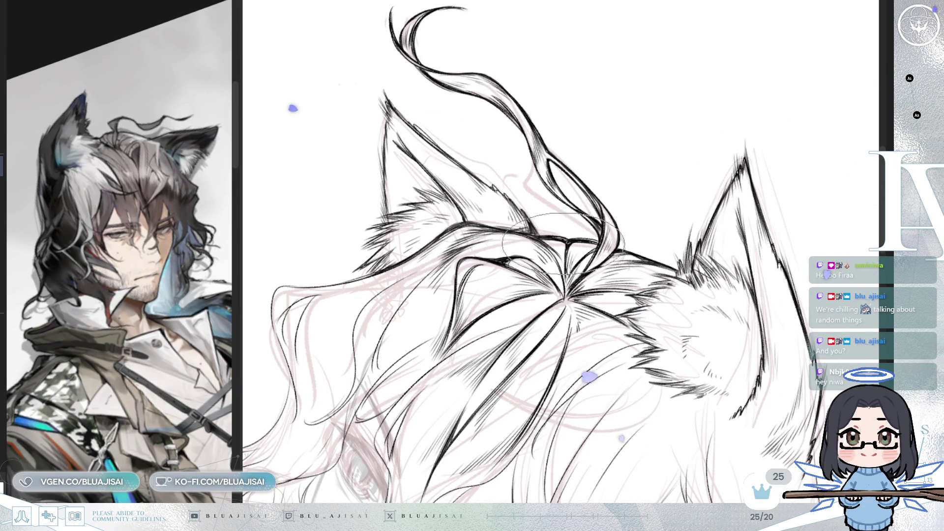
pyautogui.moveTo(758, 49); pyautogui.dragTo(611, 292)
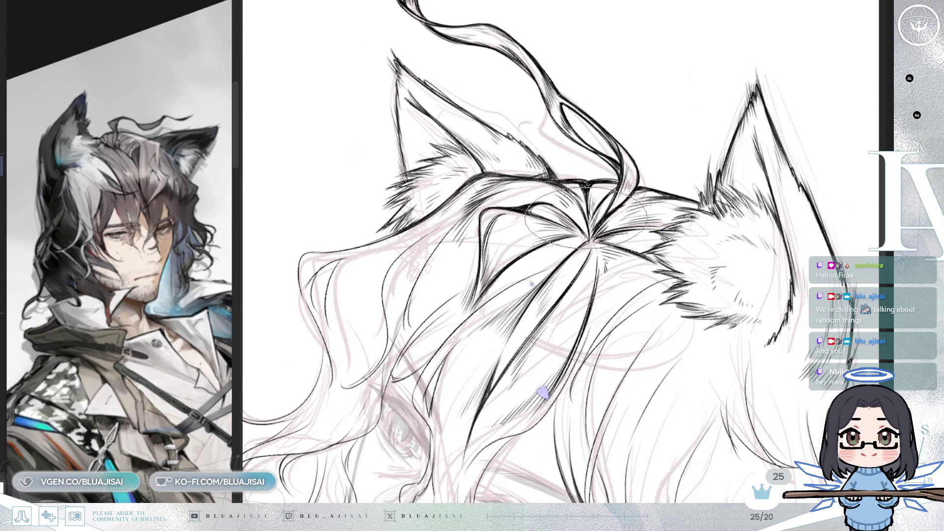
pyautogui.moveTo(543, 45); pyautogui.dragTo(456, 199)
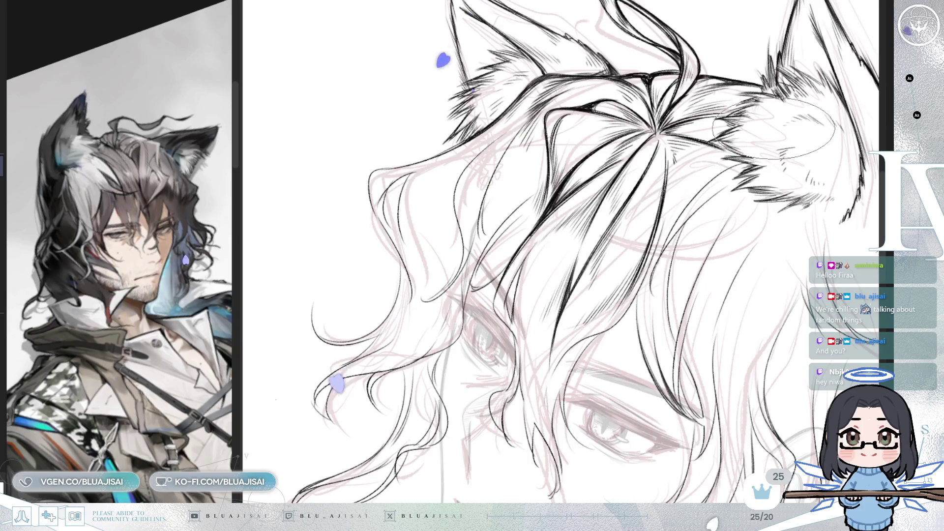
# Ink strands down the centre of the bangs, rotating and mirroring the canvas to check them
pyautogui.scroll(-3, 547, 227)
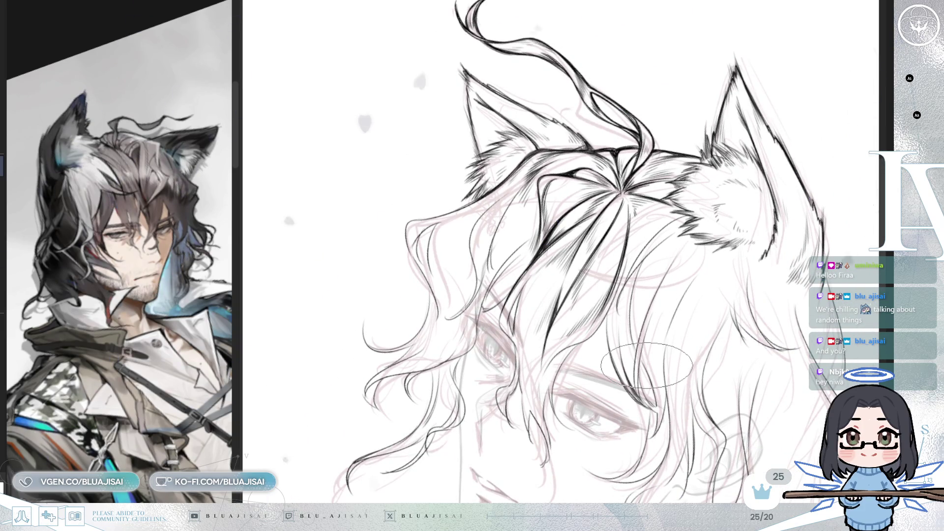
pyautogui.scroll(-3, 646, 365)
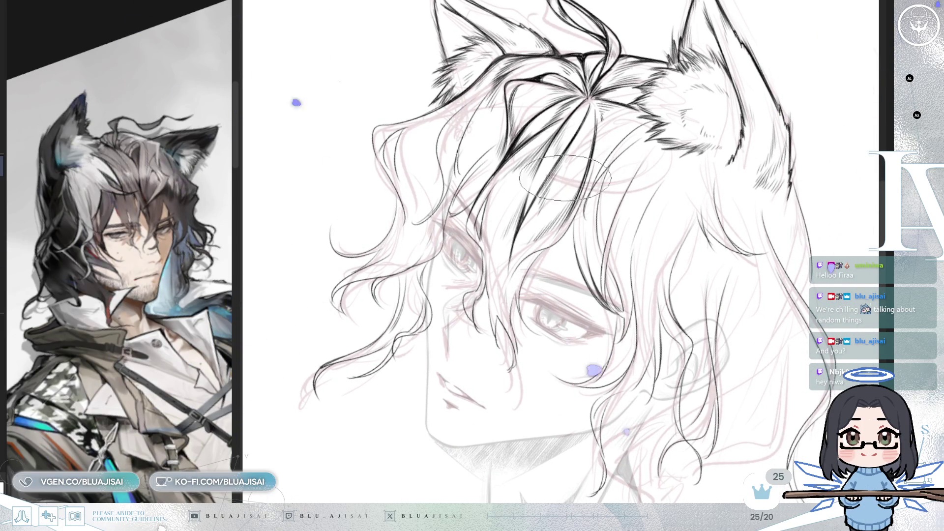
pyautogui.scroll(3, 516, 195)
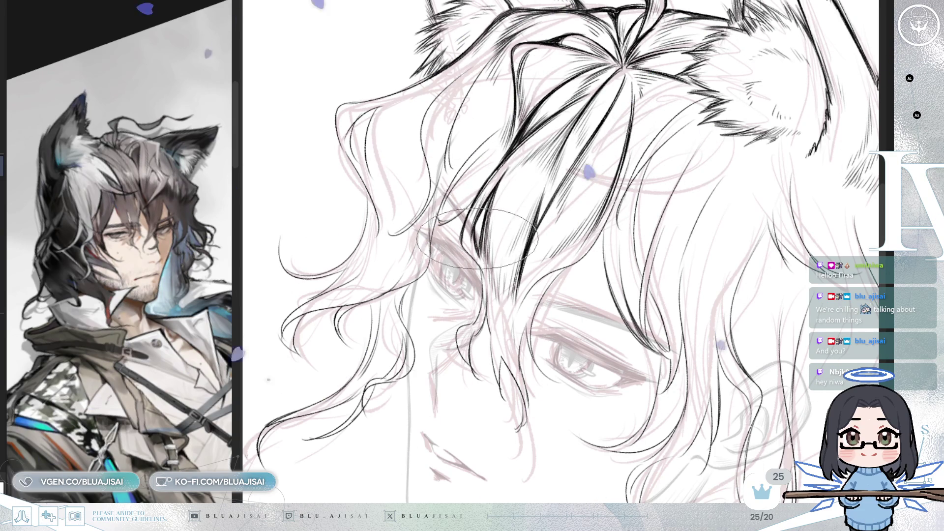
pyautogui.press('End')
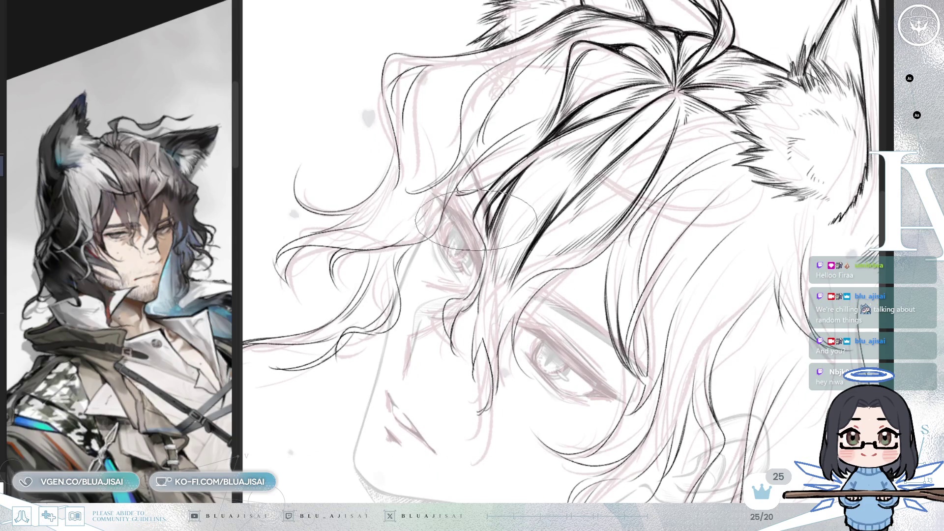
pyautogui.press('Insert')
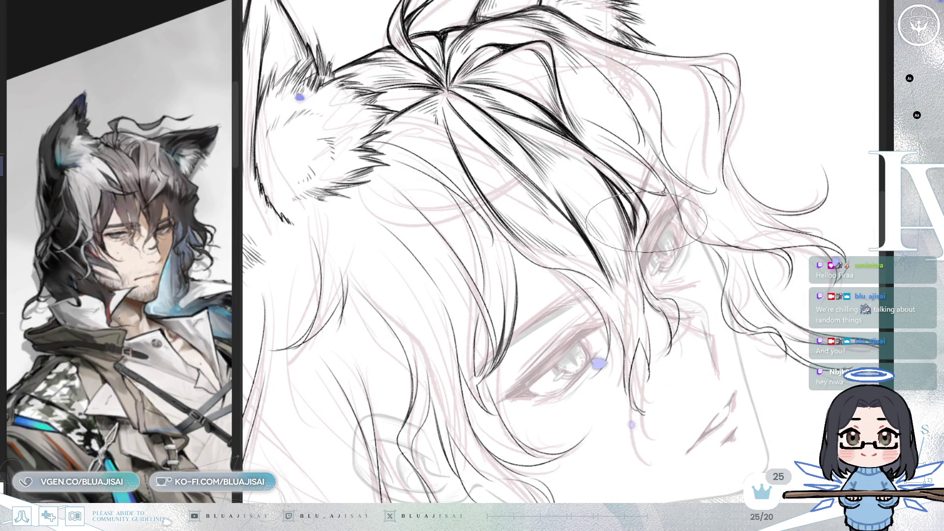
pyautogui.press('End')
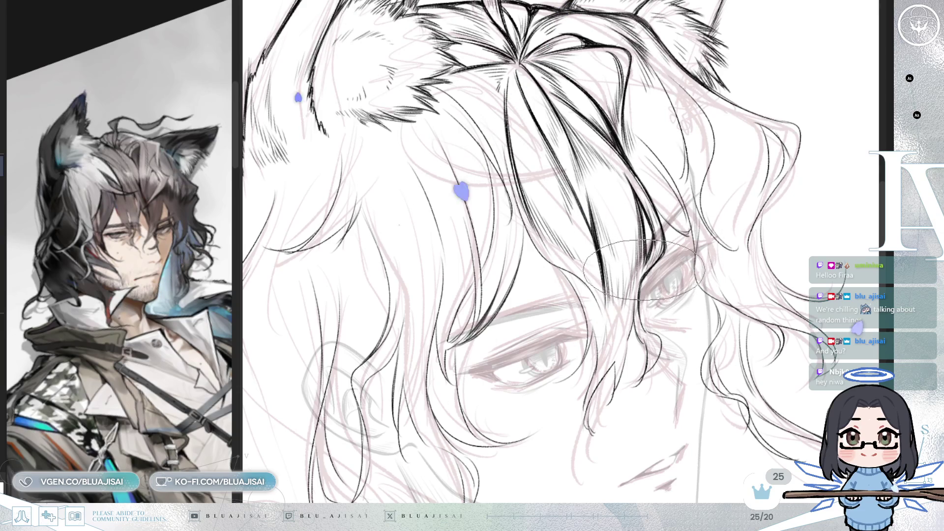
pyautogui.press('Delete')
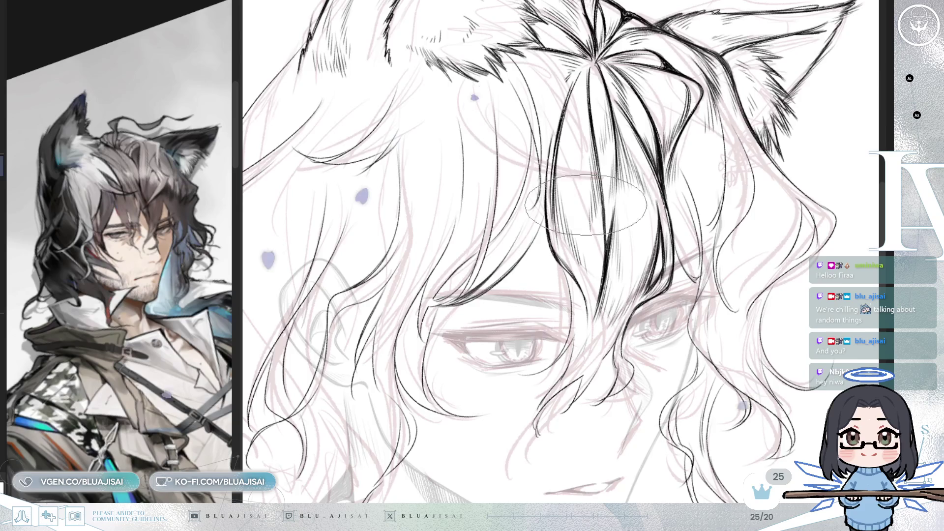
pyautogui.press('End')
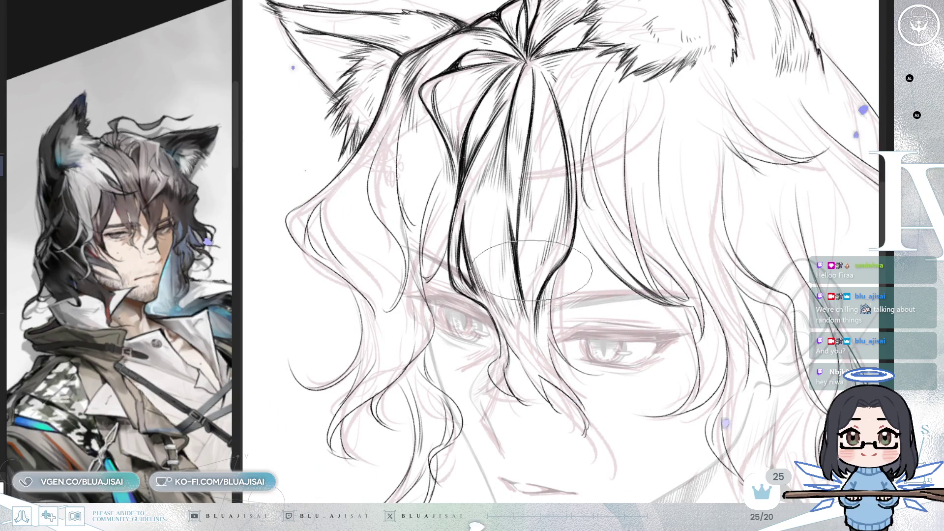
# Ink thick, dense locks over the eyes, mirroring and rotating the canvas to check proportions
pyautogui.moveTo(542, 251); pyautogui.dragTo(621, 266)
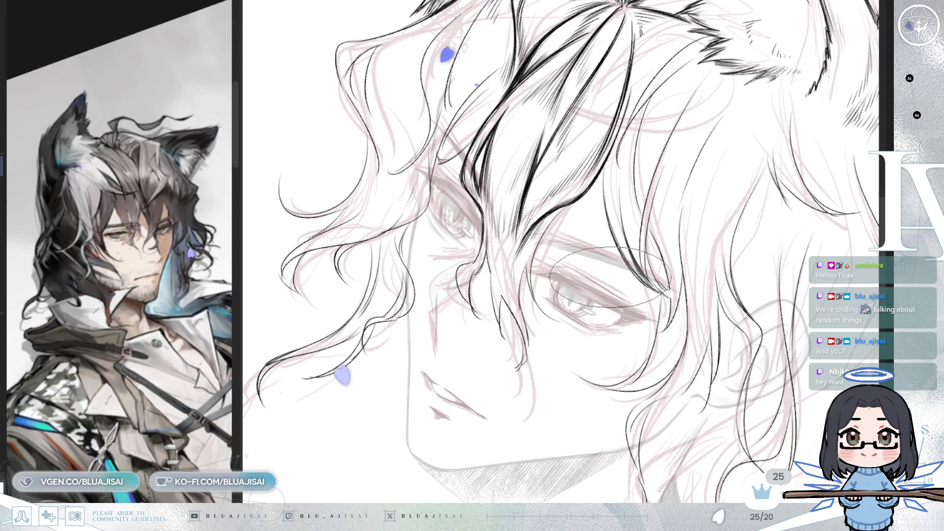
pyautogui.moveTo(612, 272); pyautogui.dragTo(600, 220)
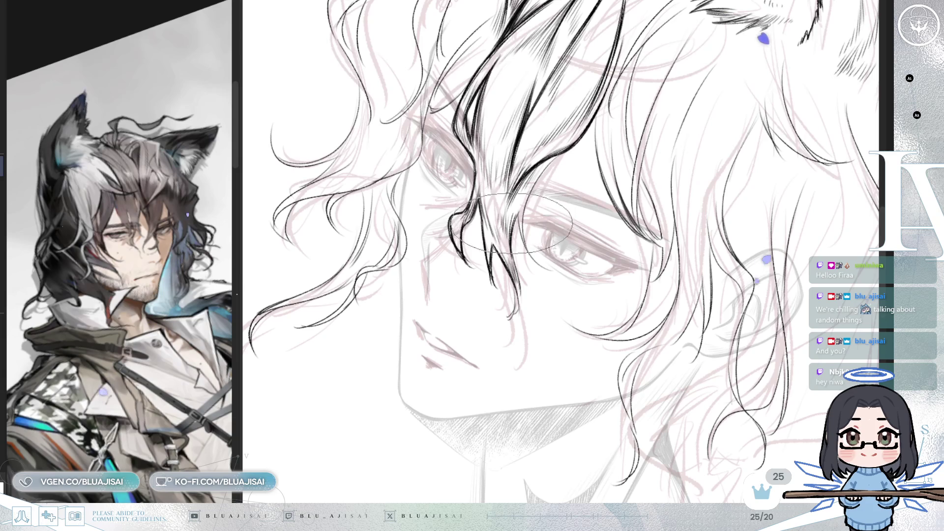
pyautogui.press('h')
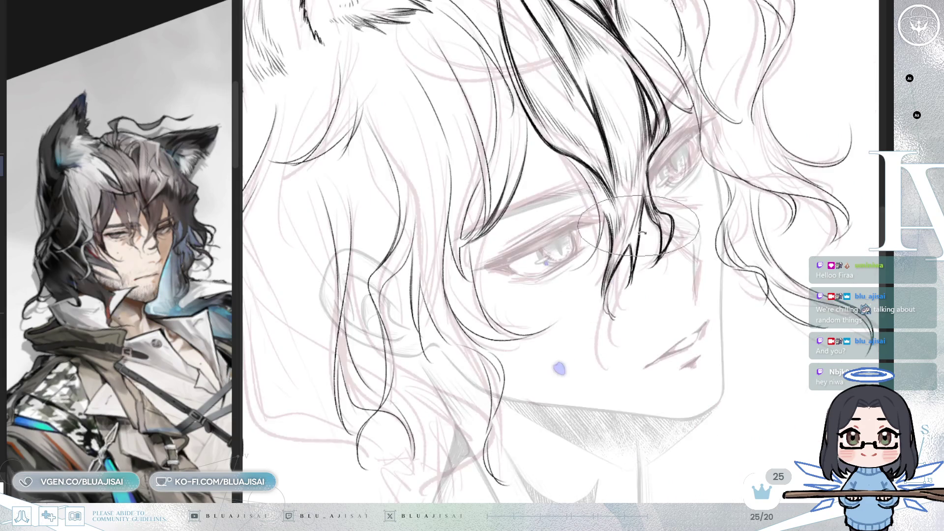
pyautogui.press('-')
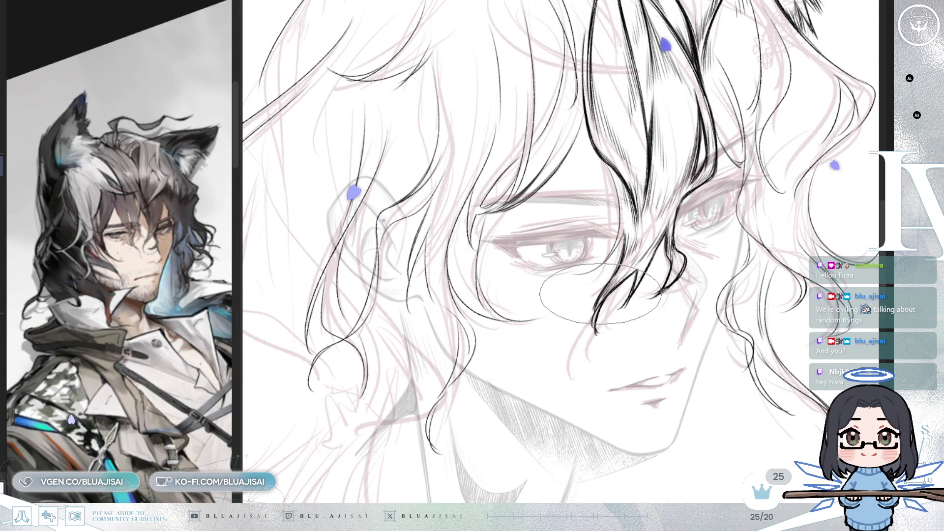
pyautogui.press('h')
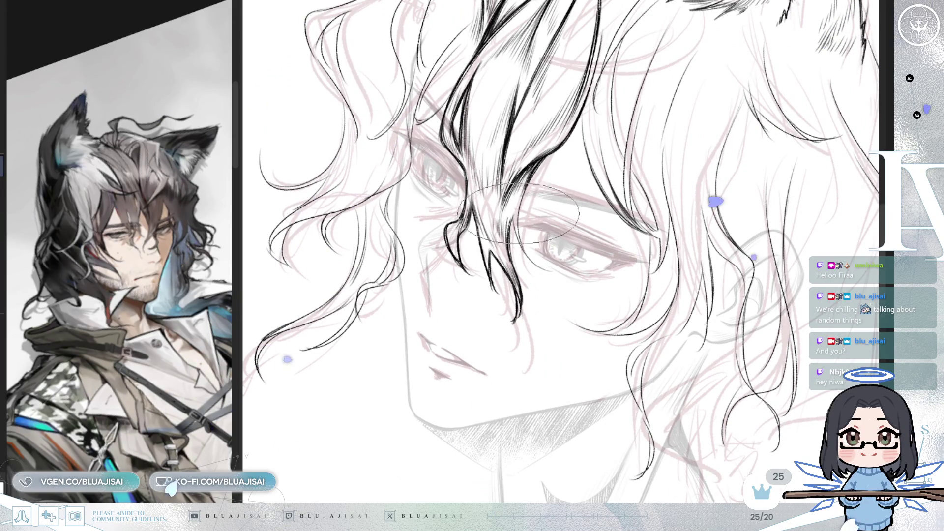
pyautogui.moveTo(530, 228); pyautogui.dragTo(544, 204)
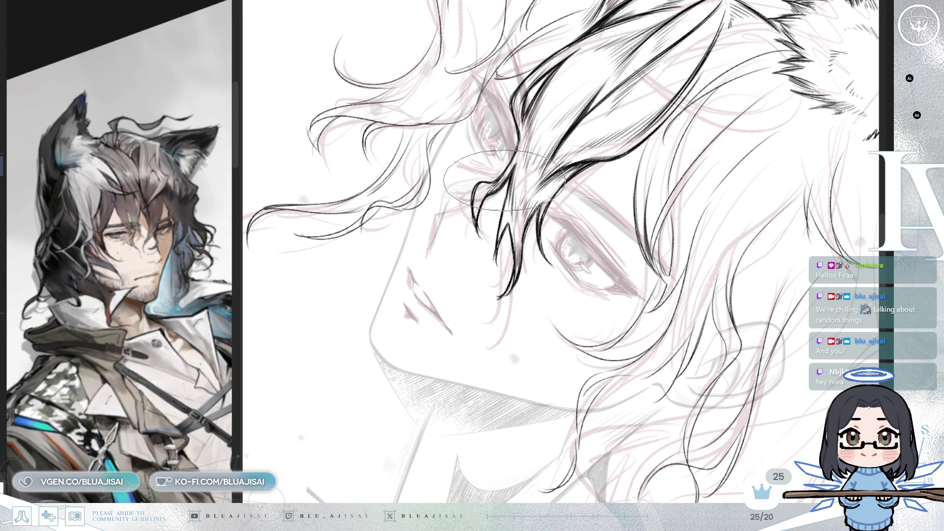
pyautogui.moveTo(506, 180)
pyautogui.mouseDown()
pyautogui.moveTo(664, 123)
pyautogui.moveTo(664, 227)
pyautogui.mouseUp()
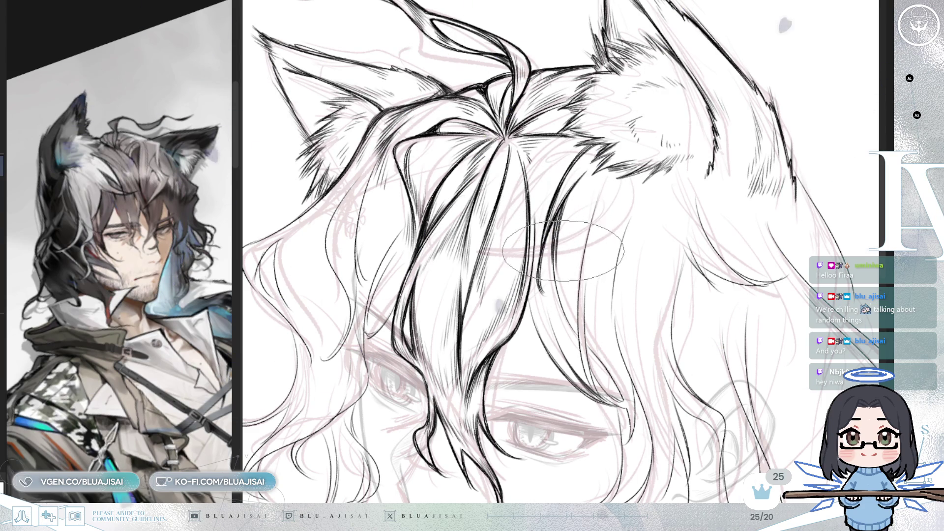
# Ink layered bang strands over both eyes with wavy curls reaching the cheek
pyautogui.moveTo(558, 199); pyautogui.dragTo(569, 159)
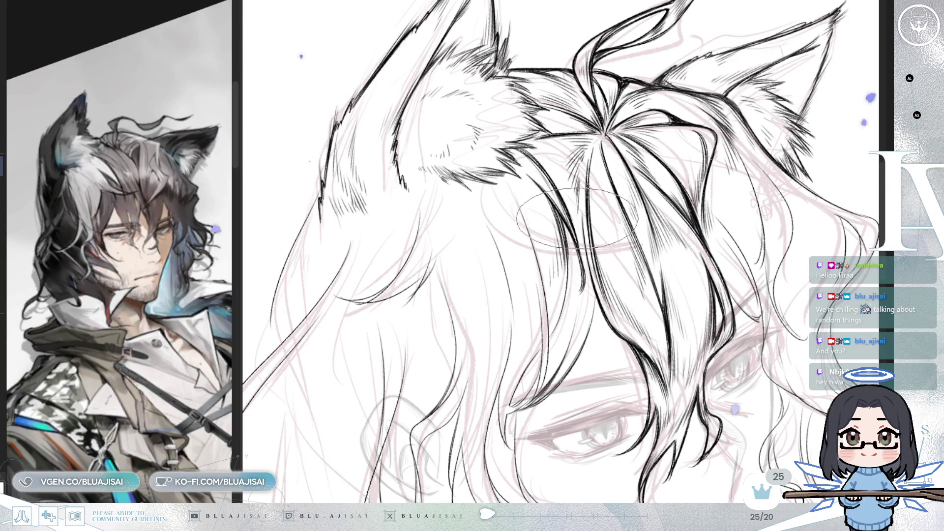
pyautogui.moveTo(582, 140); pyautogui.dragTo(500, 159)
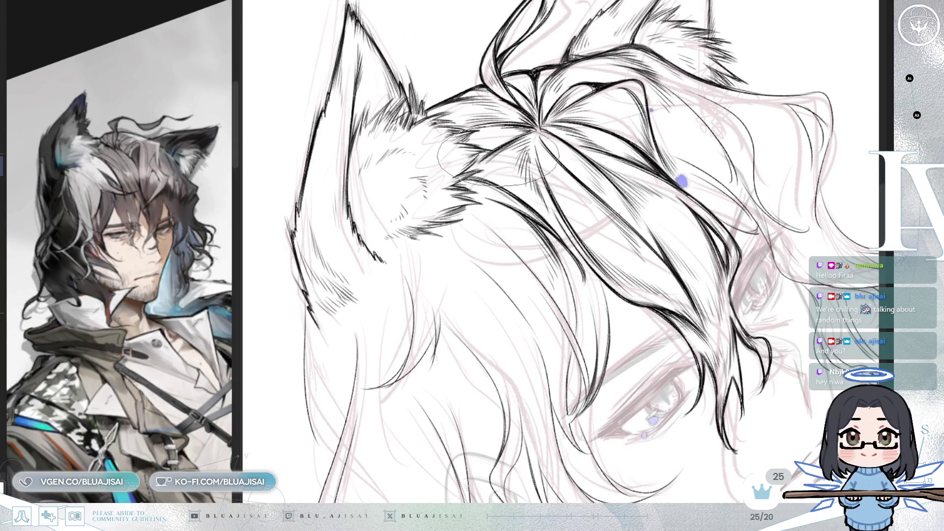
pyautogui.moveTo(575, 140)
pyautogui.mouseDown()
pyautogui.moveTo(555, 295)
pyautogui.moveTo(522, 132)
pyautogui.mouseUp()
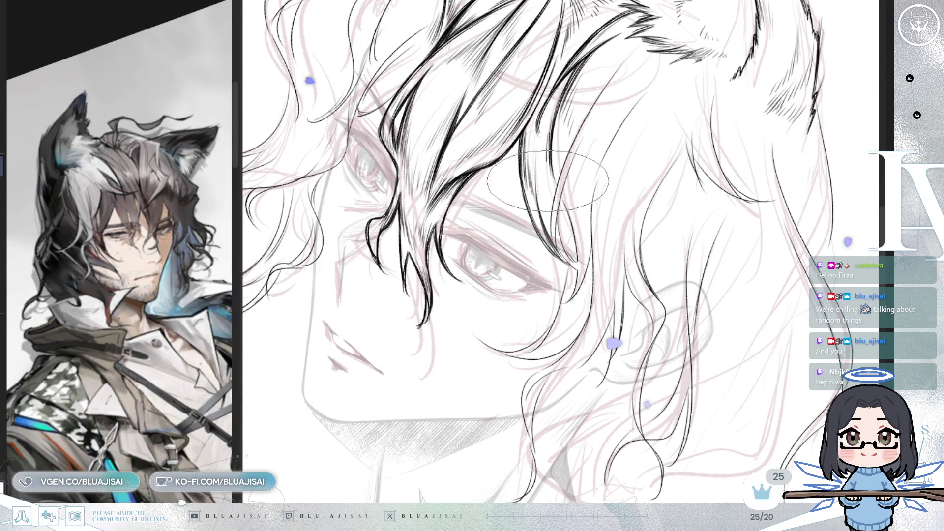
pyautogui.press('-')
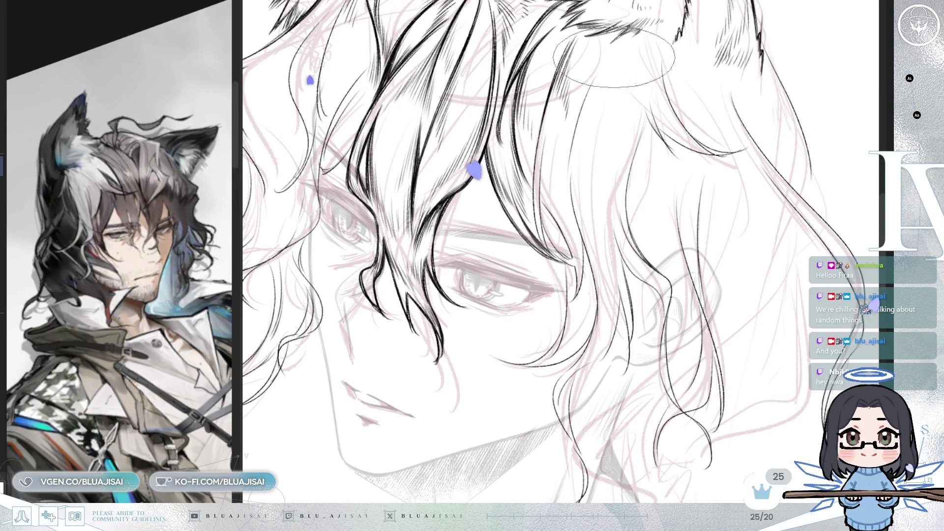
pyautogui.scroll(1, 567, 103)
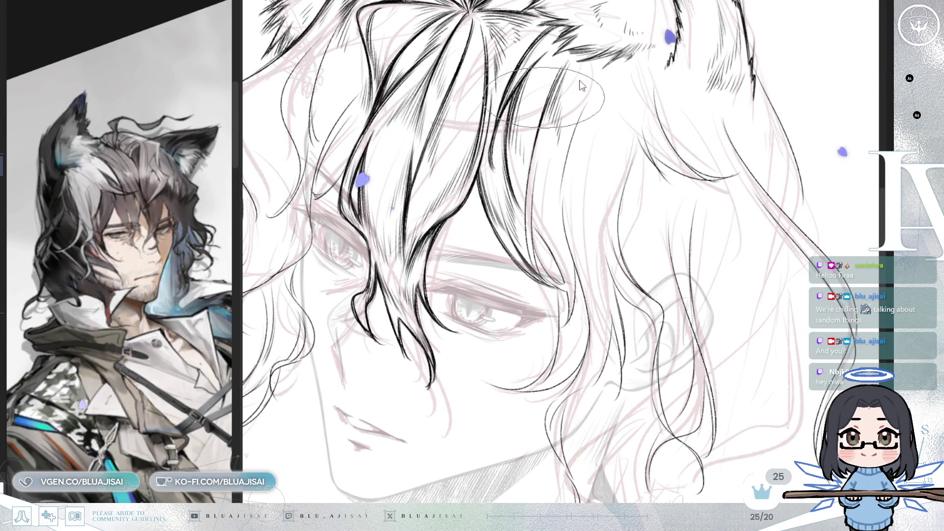
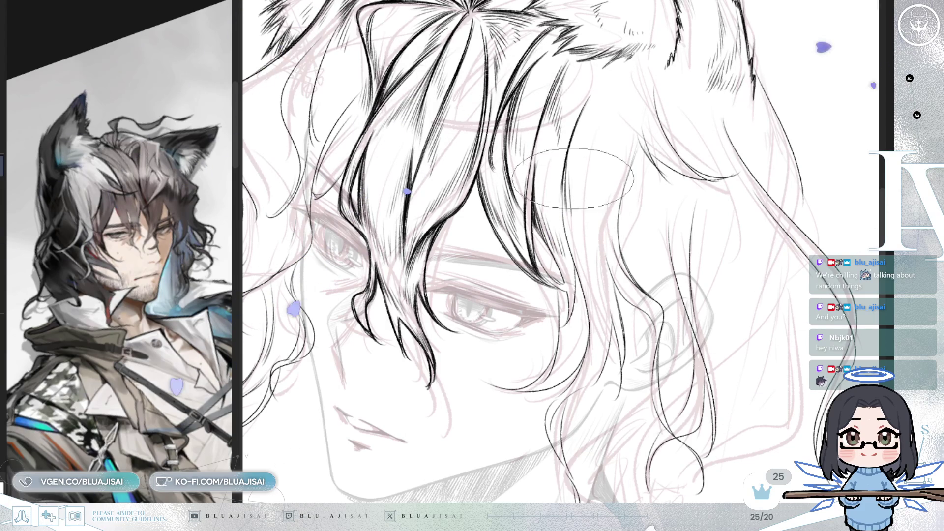
# Ink black hair strands beneath the wolf ear, turning the canvas so they run vertically
pyautogui.scroll(1, 566, 230)
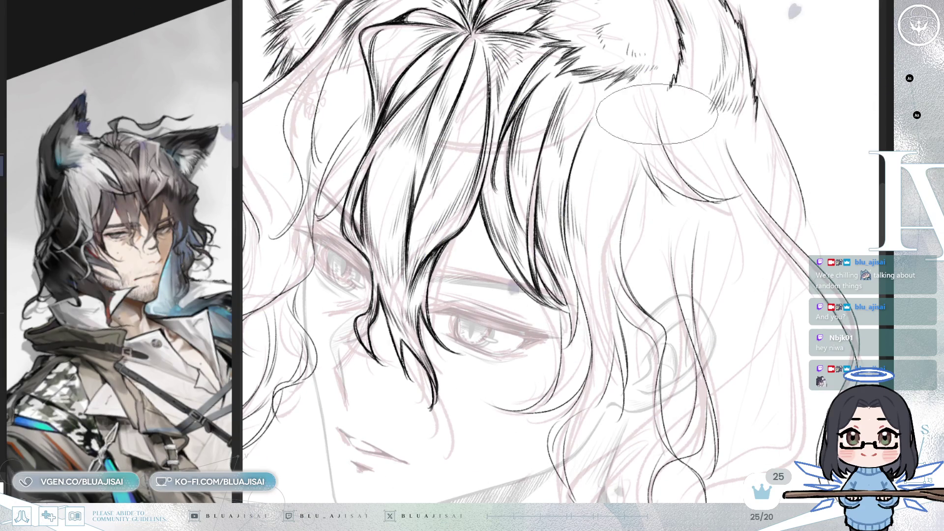
pyautogui.scroll(3, 668, 117)
pyautogui.hscroll(-5, 668, 117)
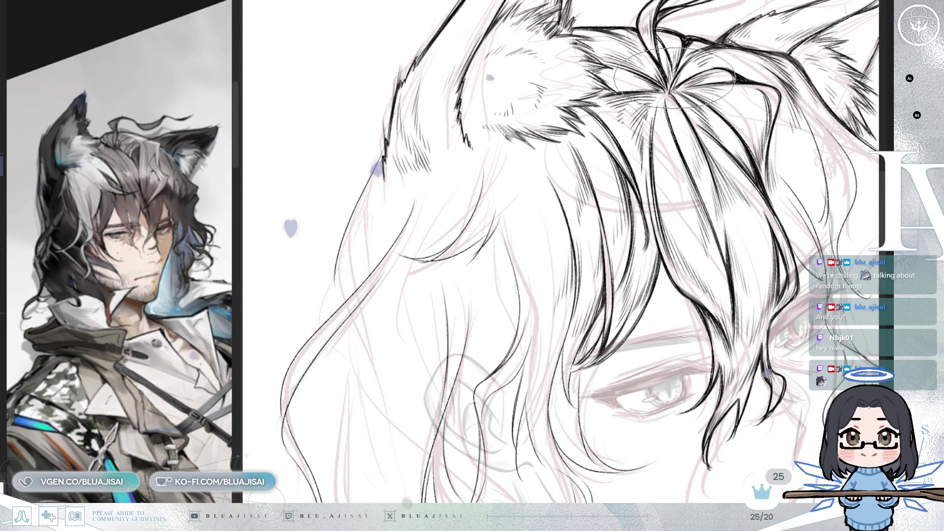
pyautogui.moveTo(674, 76)
pyautogui.mouseDown()
pyautogui.moveTo(649, 108)
pyautogui.moveTo(624, 118)
pyautogui.mouseUp()
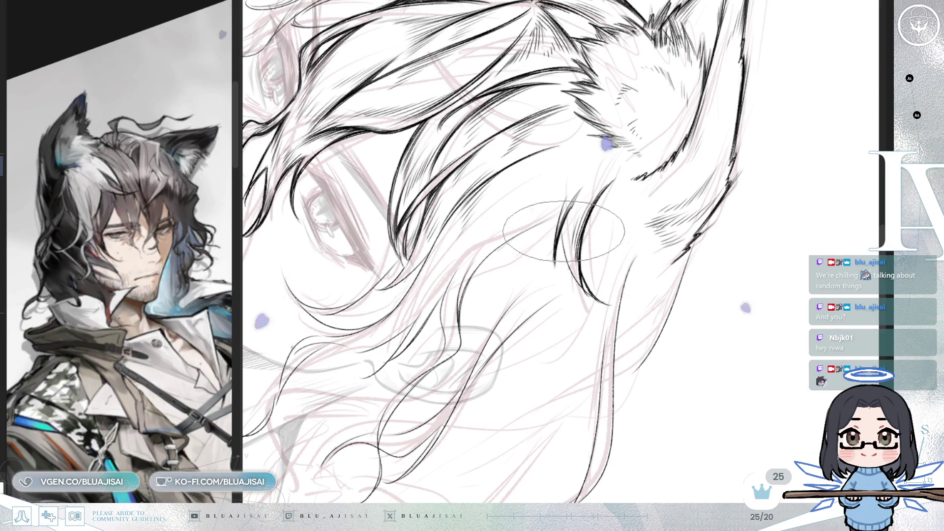
pyautogui.moveTo(570, 211); pyautogui.dragTo(583, 218)
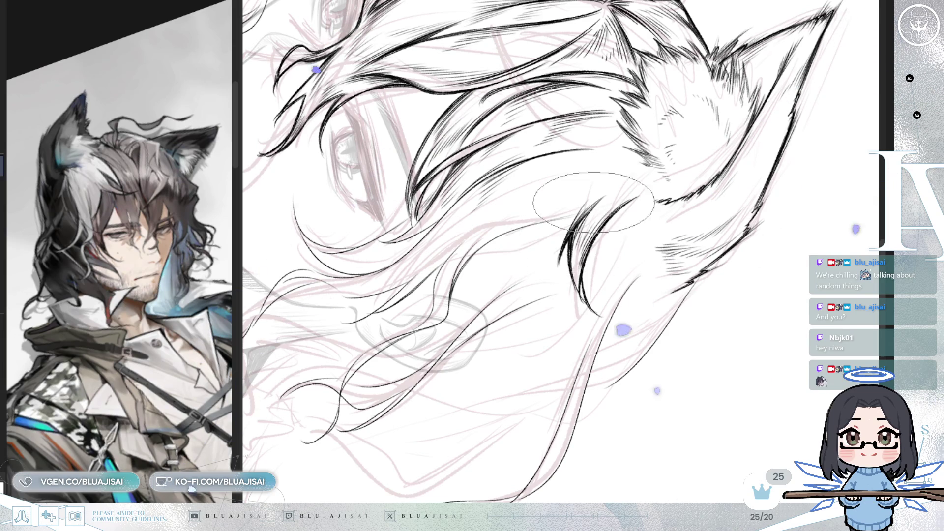
pyautogui.moveTo(609, 187); pyautogui.dragTo(597, 180)
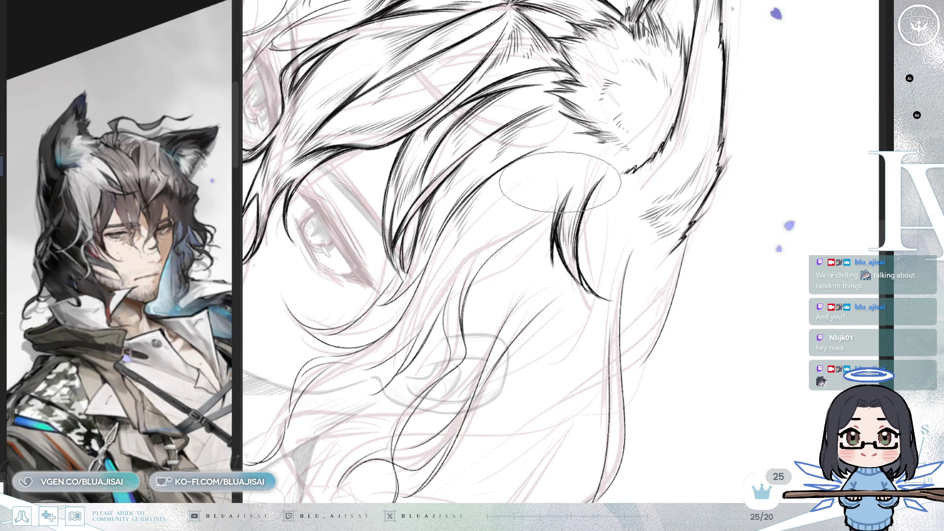
pyautogui.moveTo(533, 187); pyautogui.dragTo(561, 189)
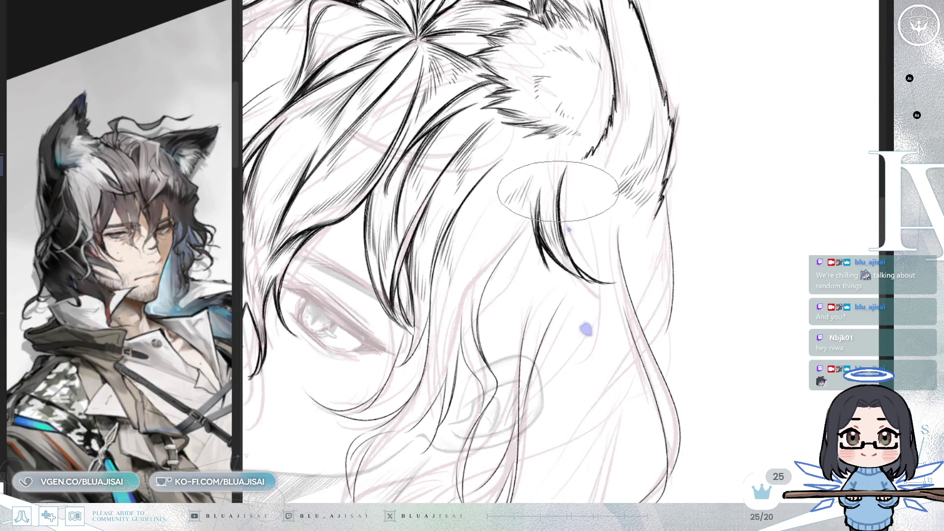
pyautogui.moveTo(499, 301); pyautogui.dragTo(554, 156)
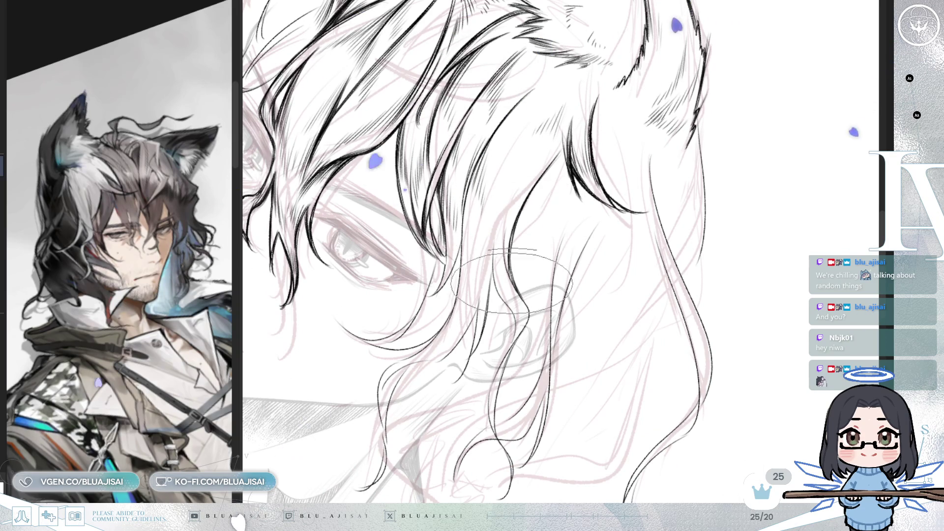
pyautogui.press('^')
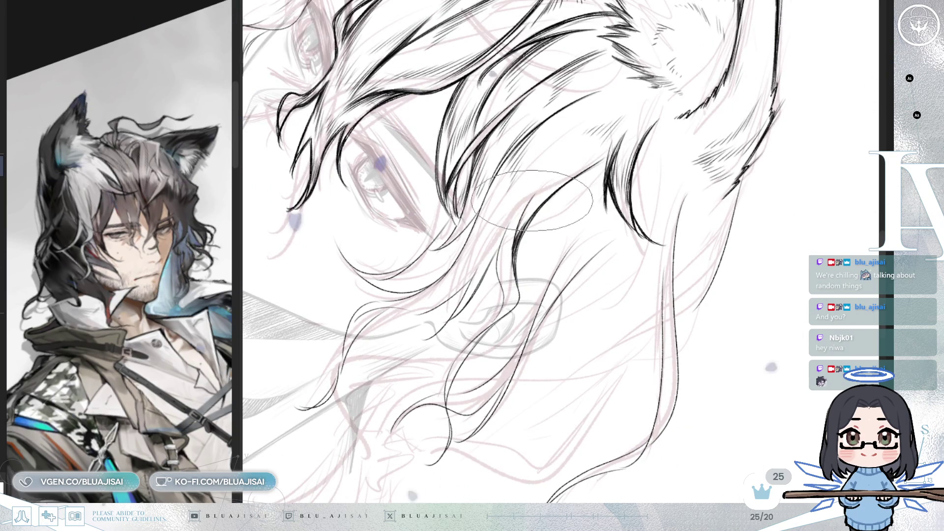
# Ink long wavy black locks falling past the cheek beside the eye
pyautogui.moveTo(515, 257); pyautogui.dragTo(548, 235)
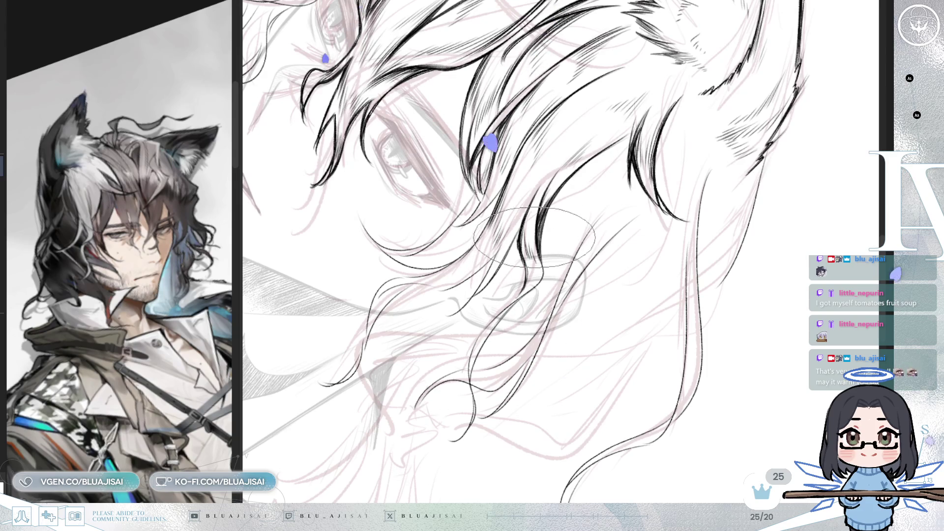
pyautogui.moveTo(292, 123)
pyautogui.mouseDown()
pyautogui.moveTo(608, 238)
pyautogui.moveTo(609, 204)
pyautogui.mouseUp()
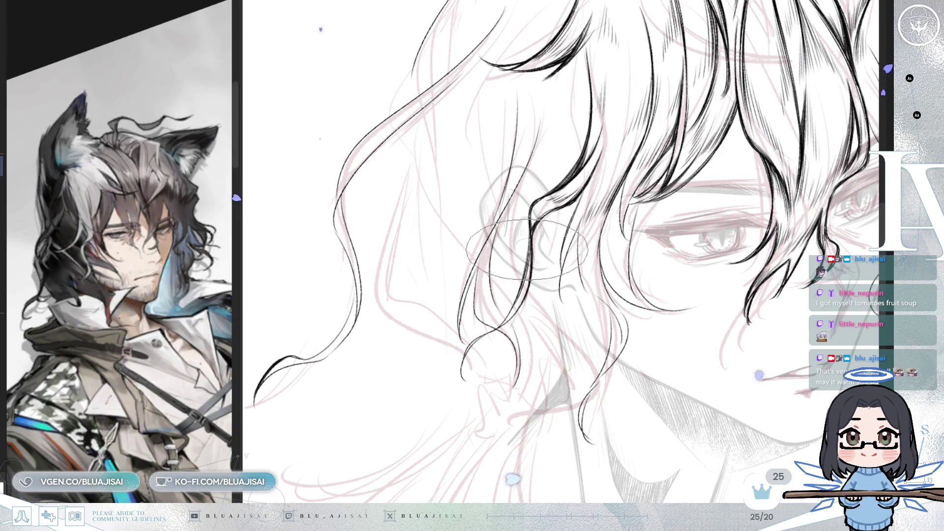
# Ink more curling black locks hanging past the cheek toward the jaw
pyautogui.scroll(-3, 563, 251)
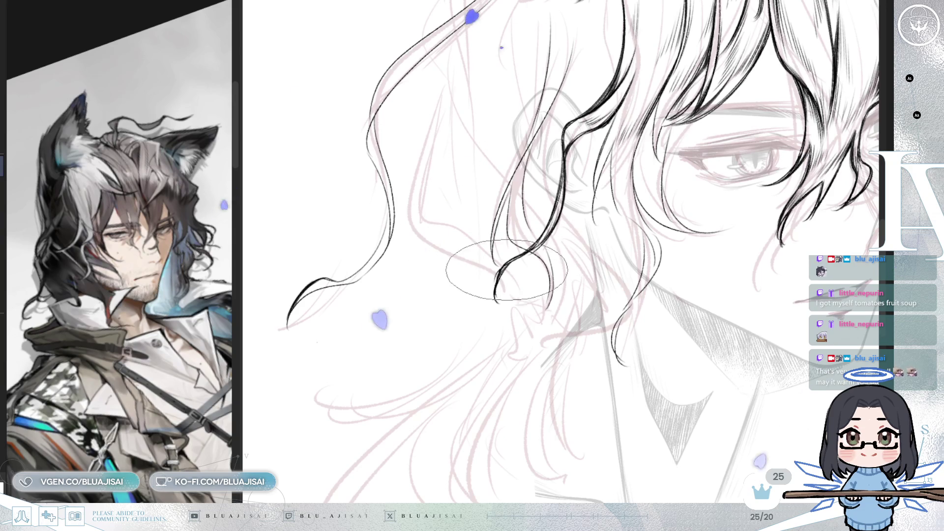
pyautogui.moveTo(562, 200); pyautogui.dragTo(530, 277)
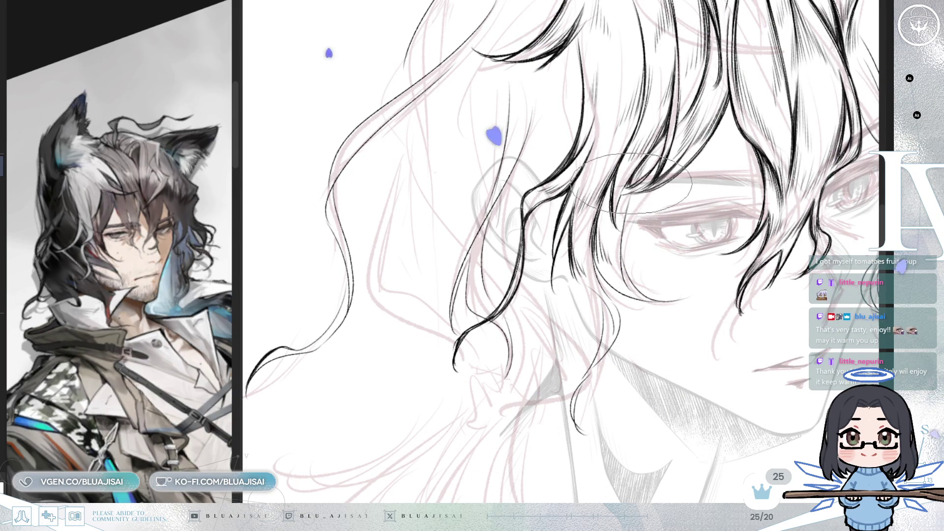
pyautogui.moveTo(629, 185); pyautogui.dragTo(605, 186)
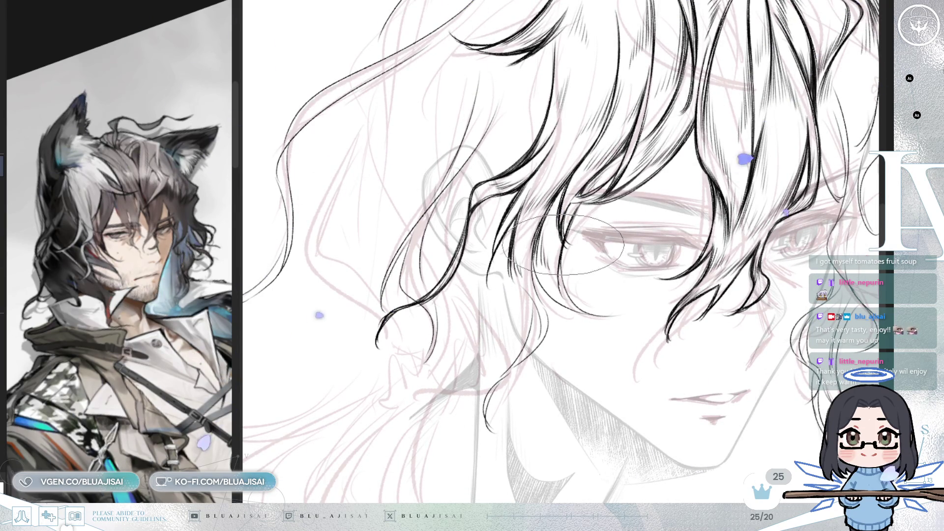
# Rotate the canvas in steps and mirror it horizontally to check the face-framing hair
pyautogui.hotkey('ctrl', ']')
pyautogui.hotkey('ctrl', ']')
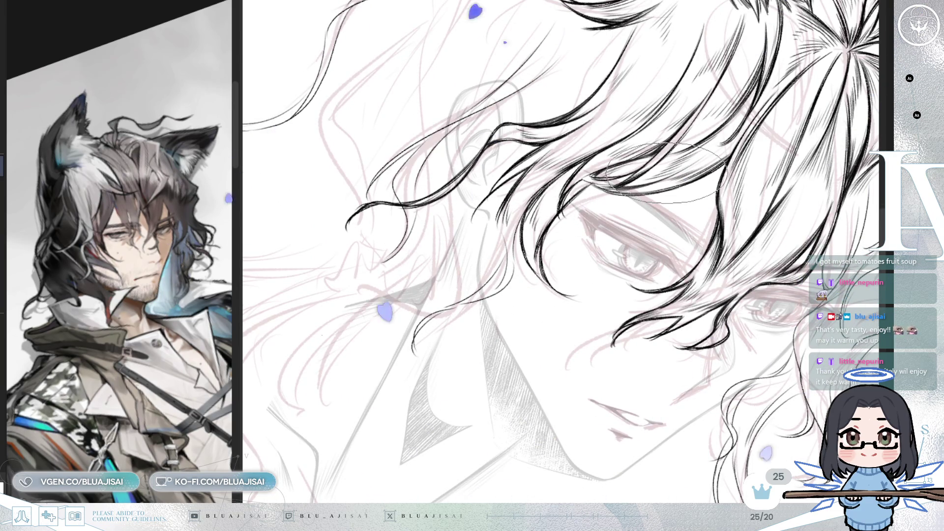
pyautogui.hotkey('ctrl', '[')
pyautogui.hotkey('ctrl', '[')
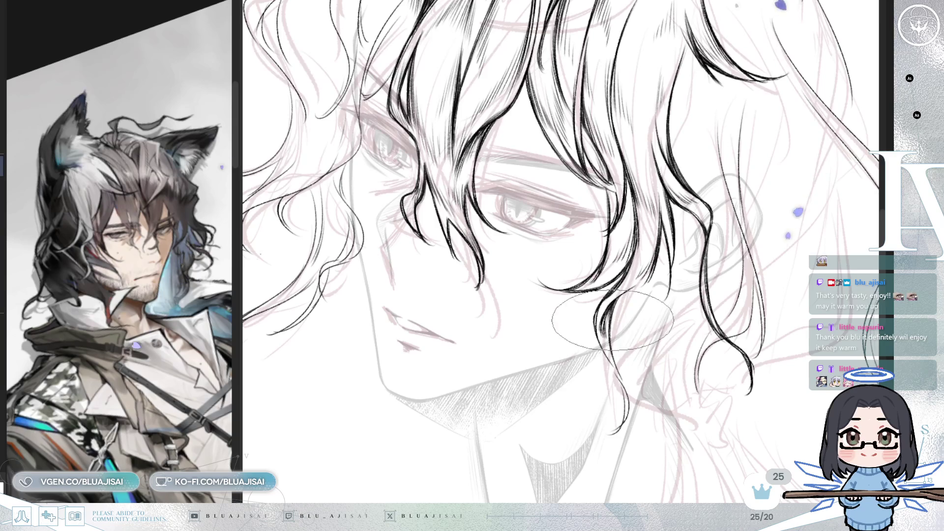
pyautogui.press('h')
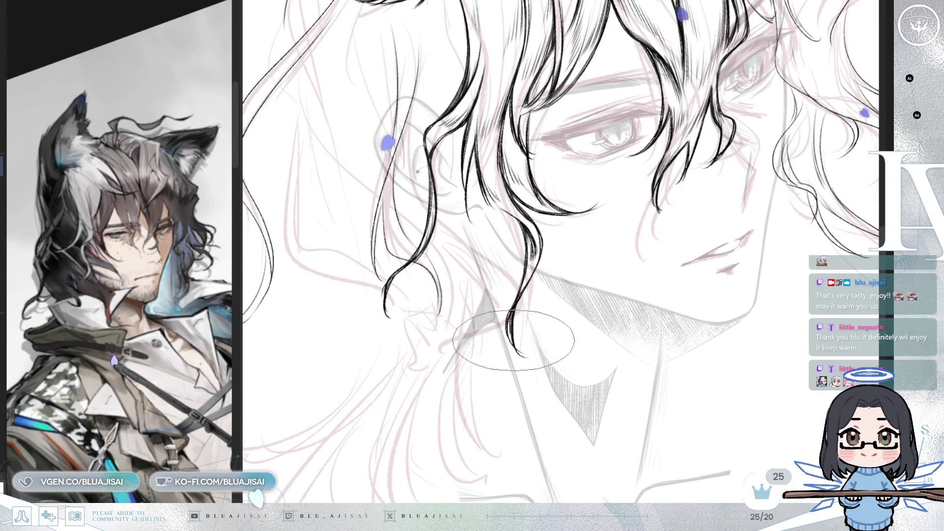
pyautogui.moveTo(513, 318)
pyautogui.mouseDown()
pyautogui.moveTo(624, 227)
pyautogui.moveTo(615, 287)
pyautogui.mouseUp()
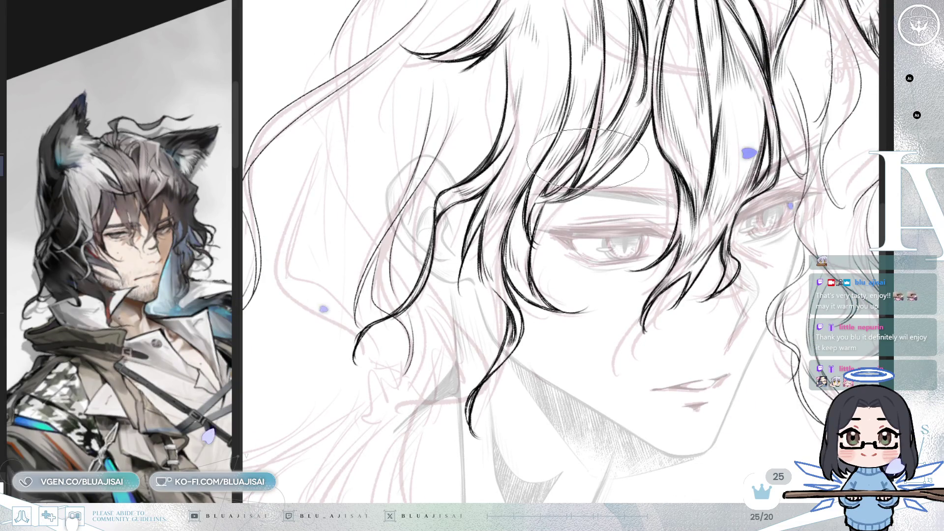
pyautogui.scroll(2, 703, 84)
pyautogui.scroll(-4, 726, 84)
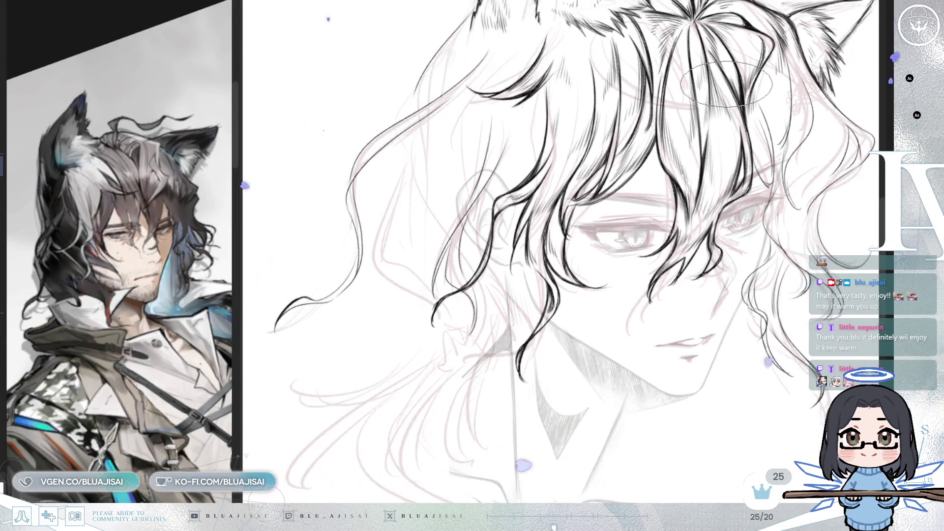
pyautogui.moveTo(761, 129); pyautogui.dragTo(754, 111)
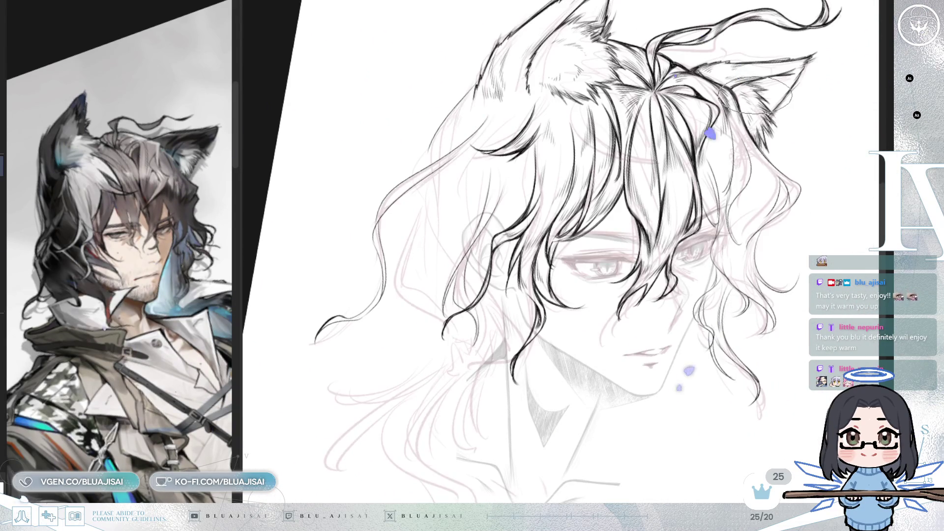
pyautogui.scroll(4, 755, 93)
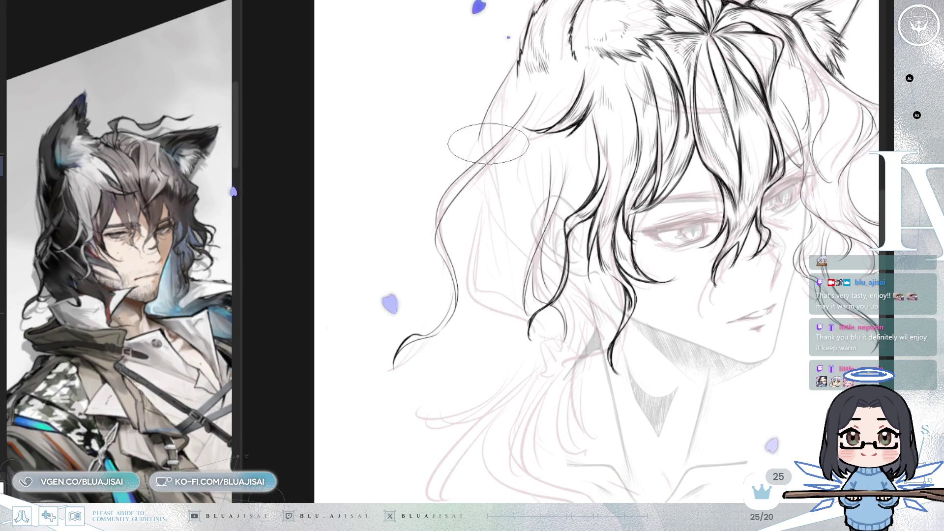
pyautogui.moveTo(650, 142); pyautogui.dragTo(642, 123)
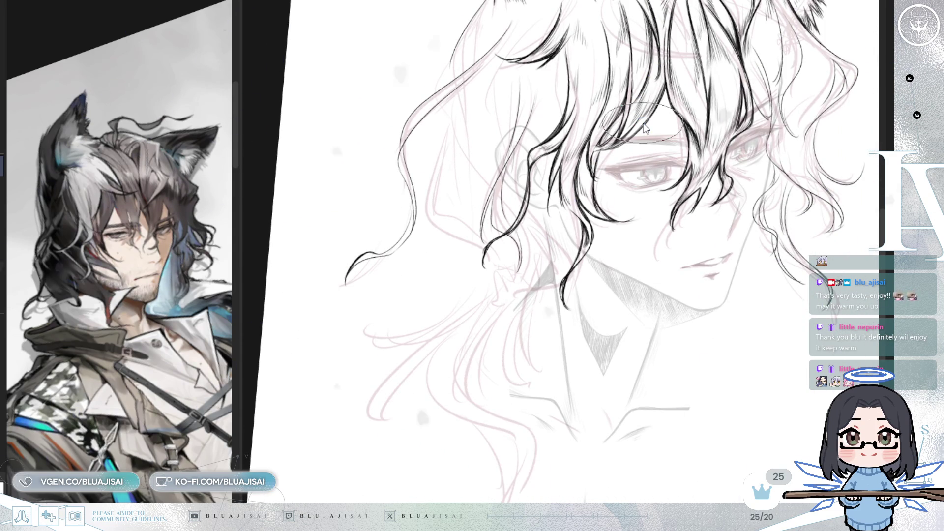
pyautogui.moveTo(665, 290); pyautogui.dragTo(705, 292)
pyautogui.scroll(5, 715, 240)
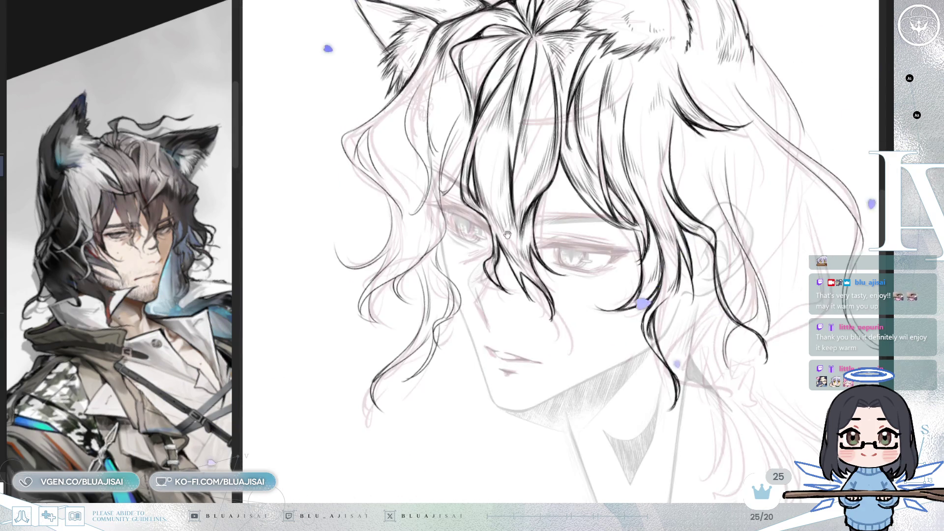
pyautogui.scroll(-2, 477, 131)
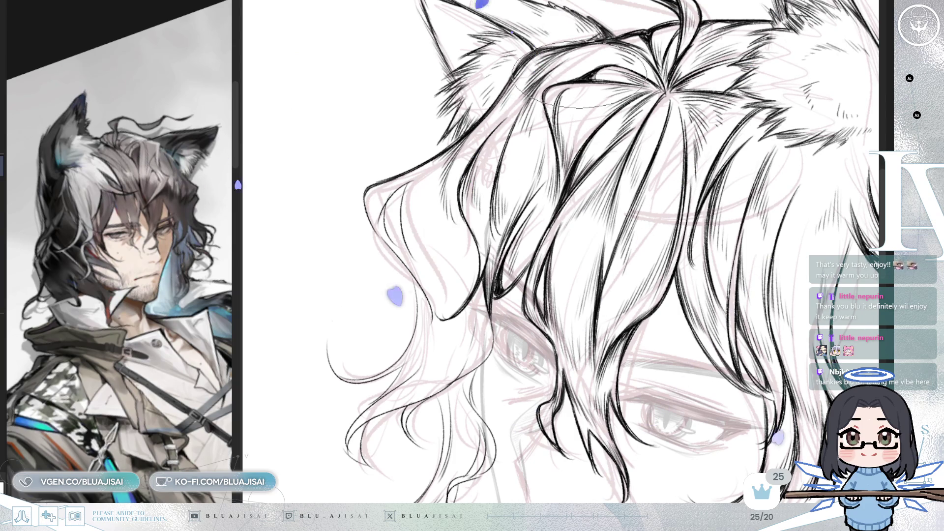
# Rotate the canvas 20° clockwise and hatch dense strands into the outer left hair lock
pyautogui.scroll(-2, 551, 20)
pyautogui.scroll(-1, 550, 20)
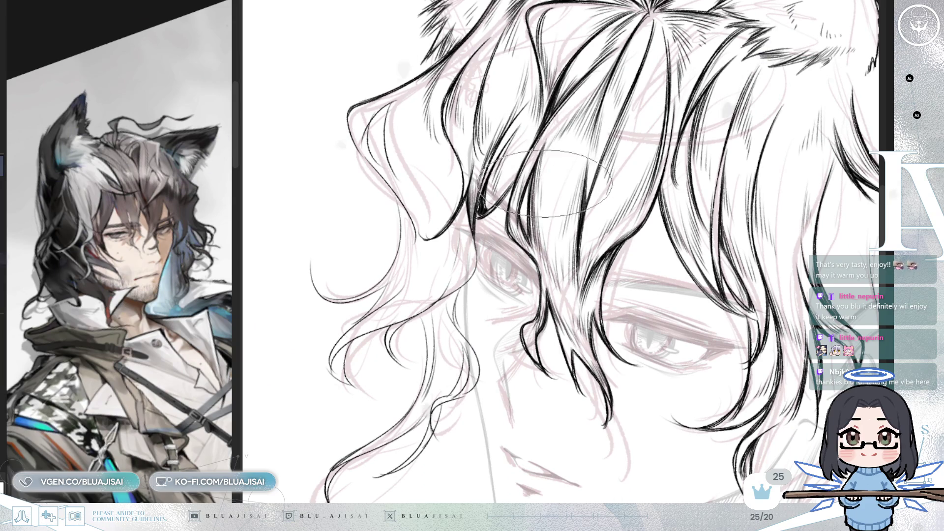
pyautogui.scroll(2, 462, 163)
pyautogui.hscroll(-2, 462, 163)
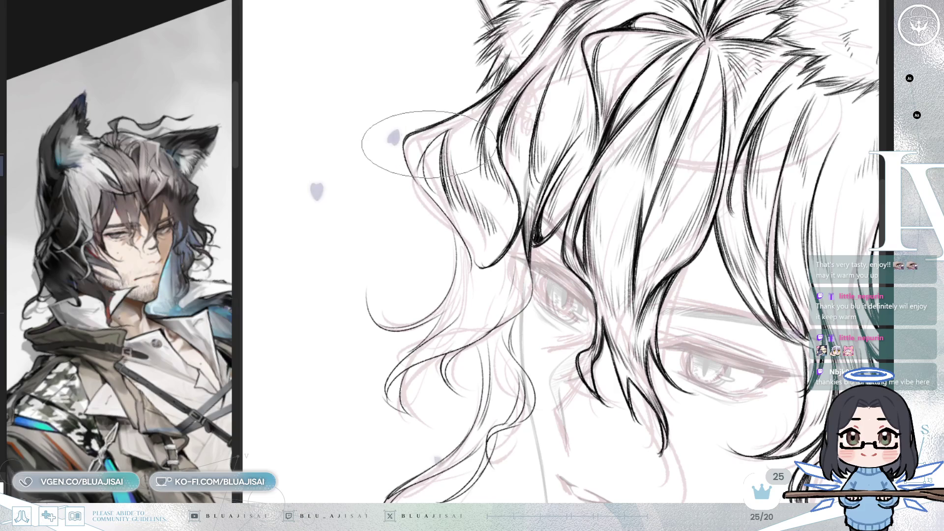
pyautogui.press('End')
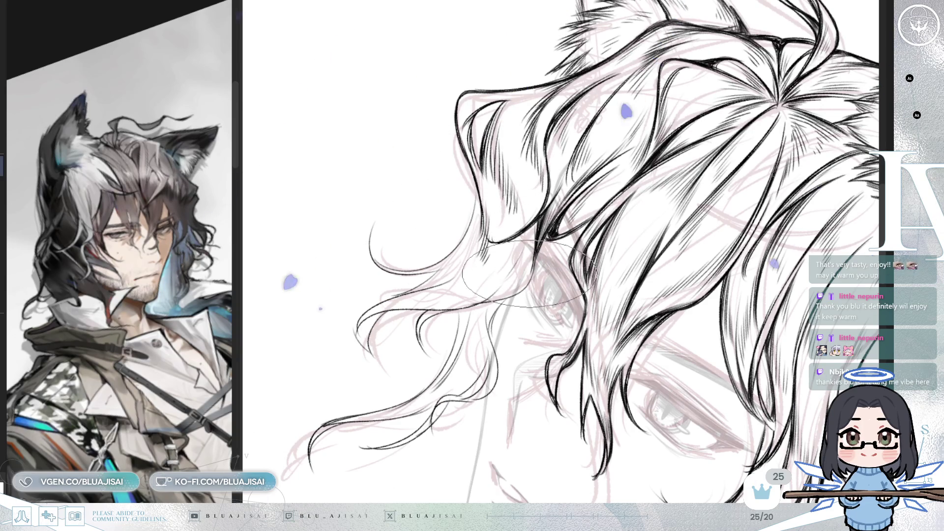
# Ink wavy strands around the eyes and cheek, tilting the face for easier strokes
pyautogui.scroll(-5, 529, 275)
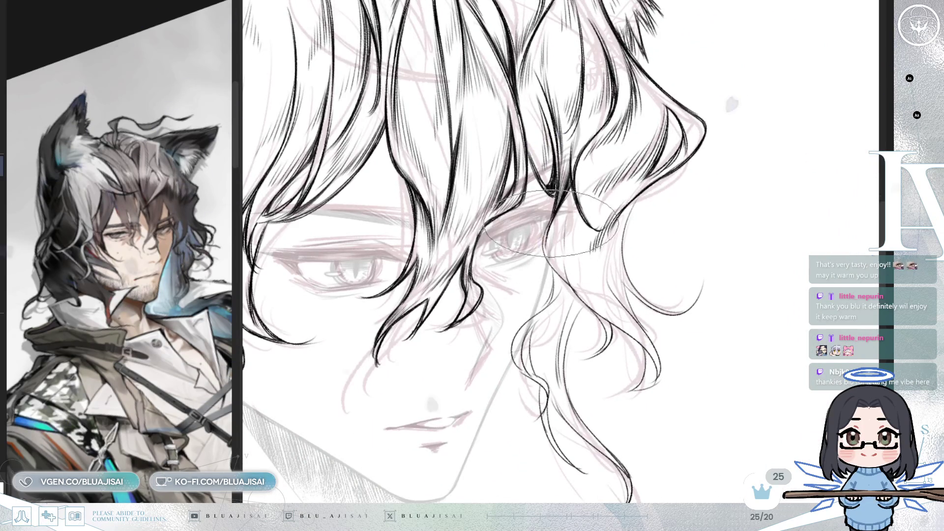
pyautogui.moveTo(546, 233)
pyautogui.mouseDown()
pyautogui.moveTo(564, 250)
pyautogui.moveTo(602, 219)
pyautogui.mouseUp()
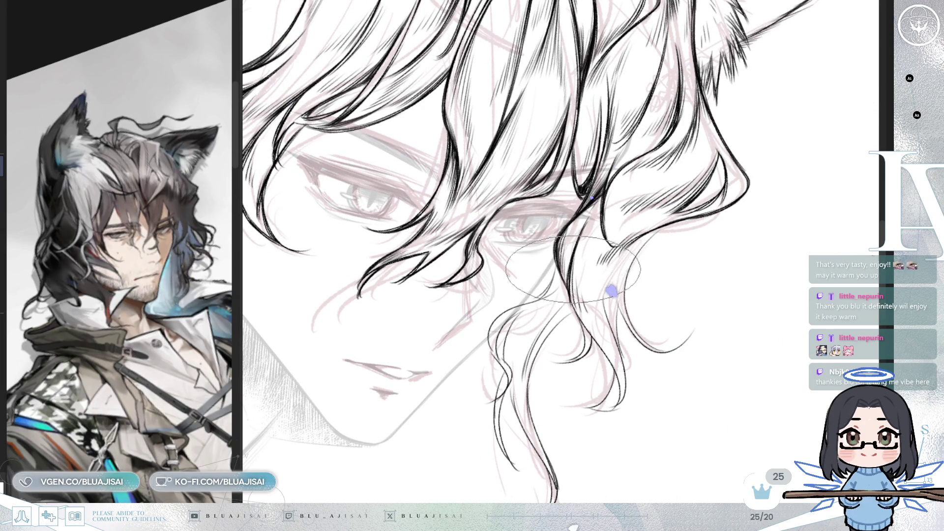
pyautogui.moveTo(576, 269); pyautogui.dragTo(565, 269)
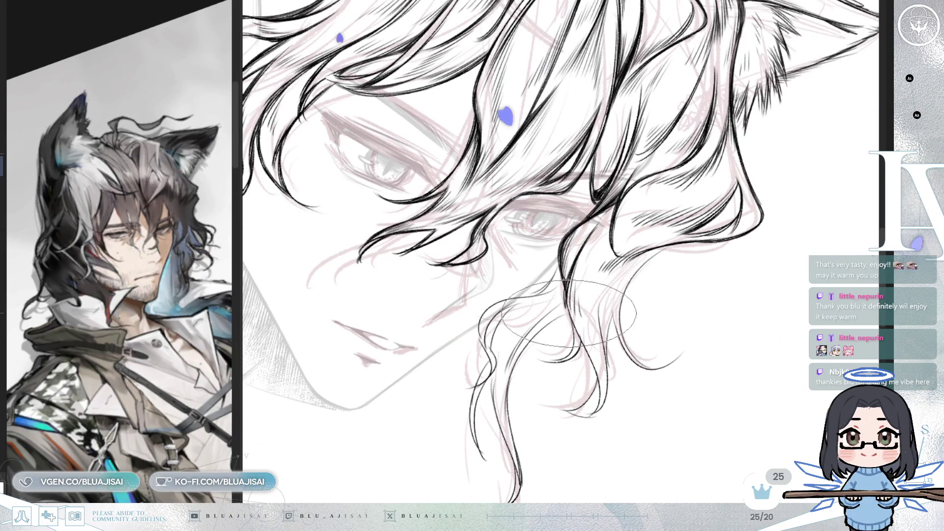
pyautogui.moveTo(570, 308); pyautogui.dragTo(688, 187)
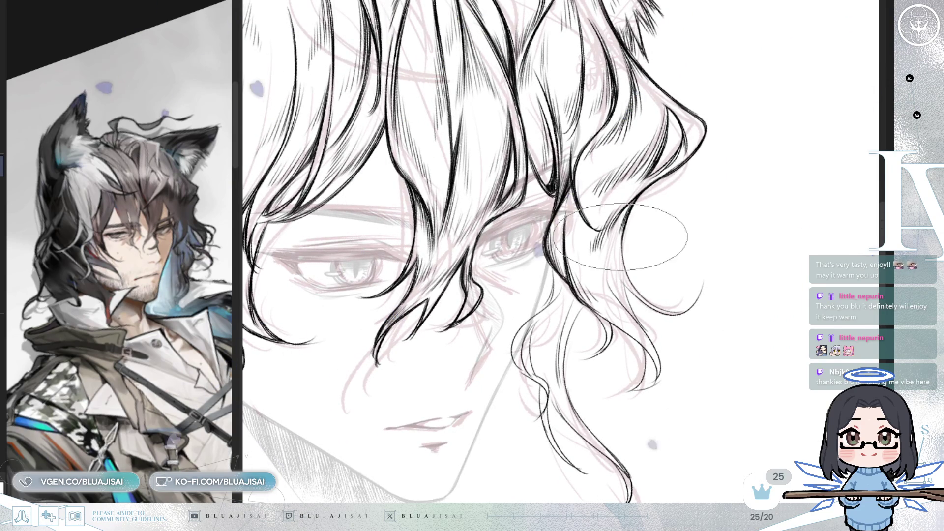
pyautogui.moveTo(629, 224)
pyautogui.mouseDown()
pyautogui.moveTo(634, 193)
pyautogui.moveTo(595, 171)
pyautogui.moveTo(582, 206)
pyautogui.mouseUp()
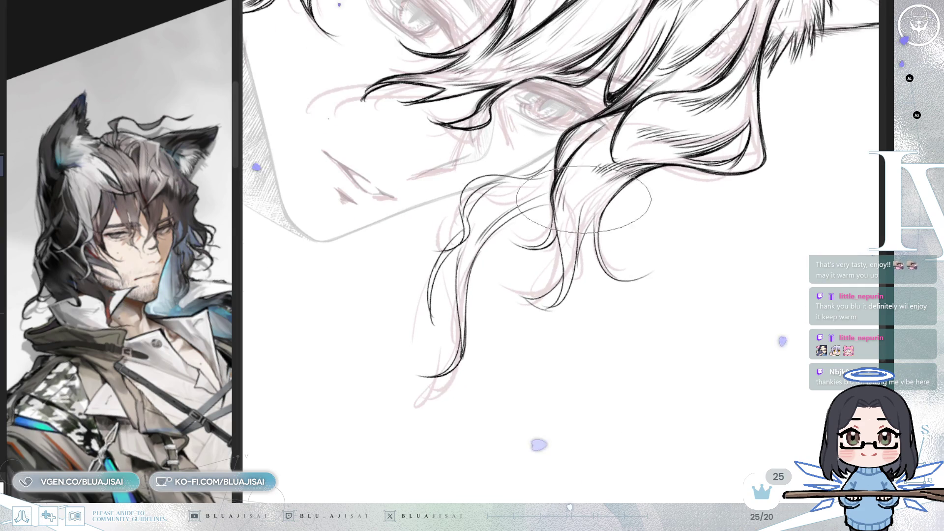
pyautogui.moveTo(565, 295); pyautogui.dragTo(558, 263)
pyautogui.moveTo(550, 296); pyautogui.dragTo(587, 220)
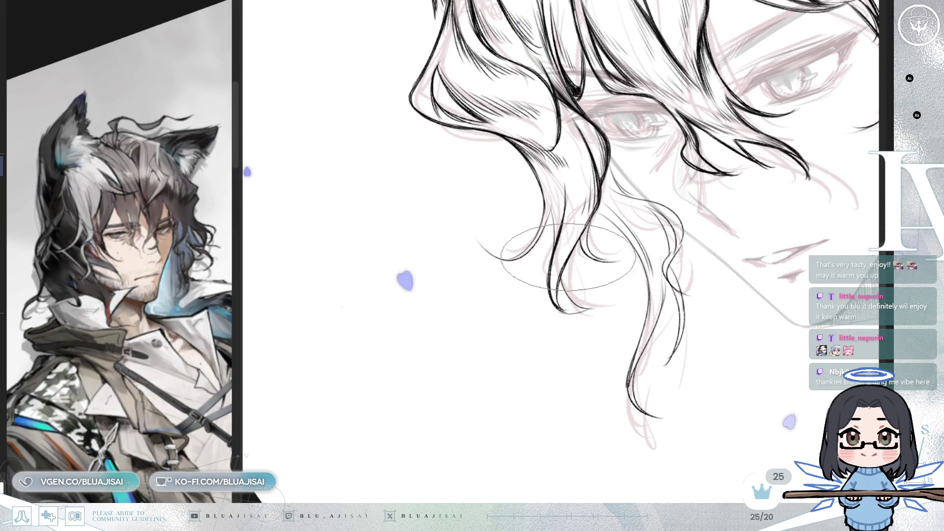
# Switch to a small round tip and ink thin strands trailing past the jaw
pyautogui.press('e')
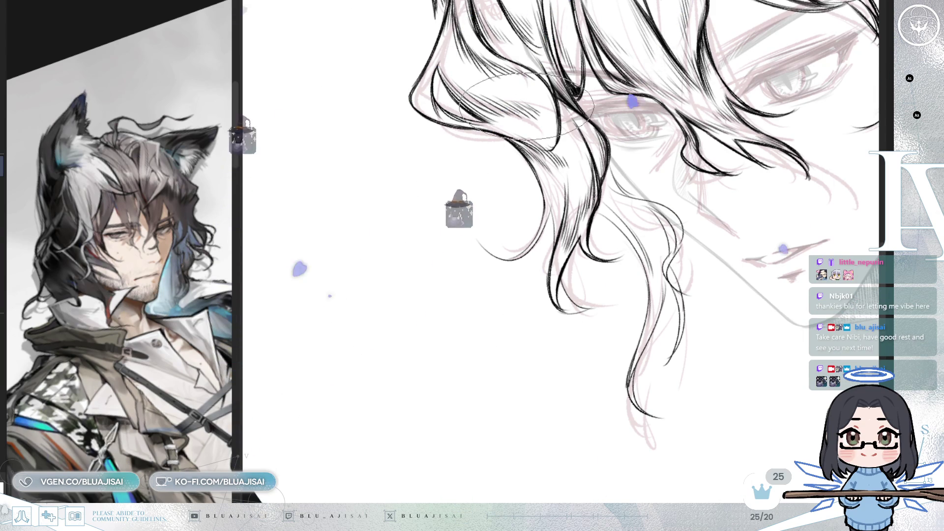
pyautogui.press('End')
pyautogui.press('End')
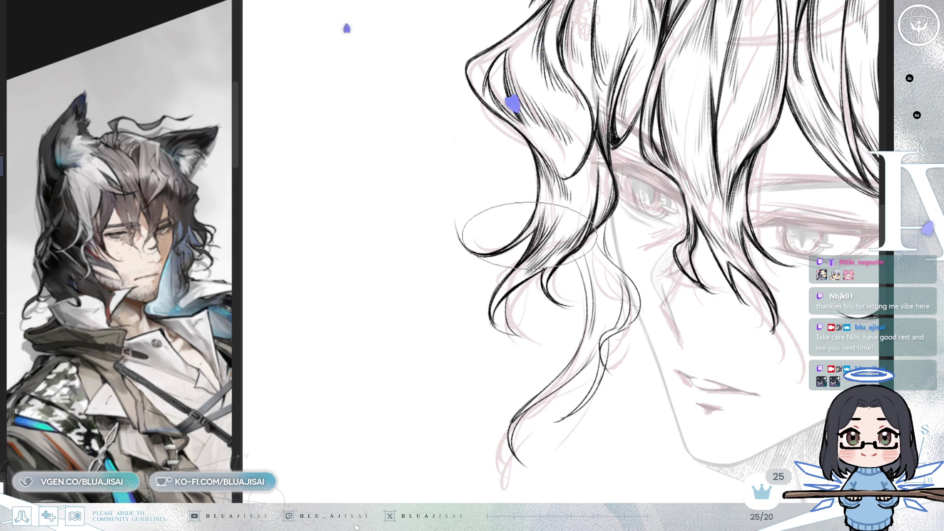
pyautogui.scroll(-2, 592, 182)
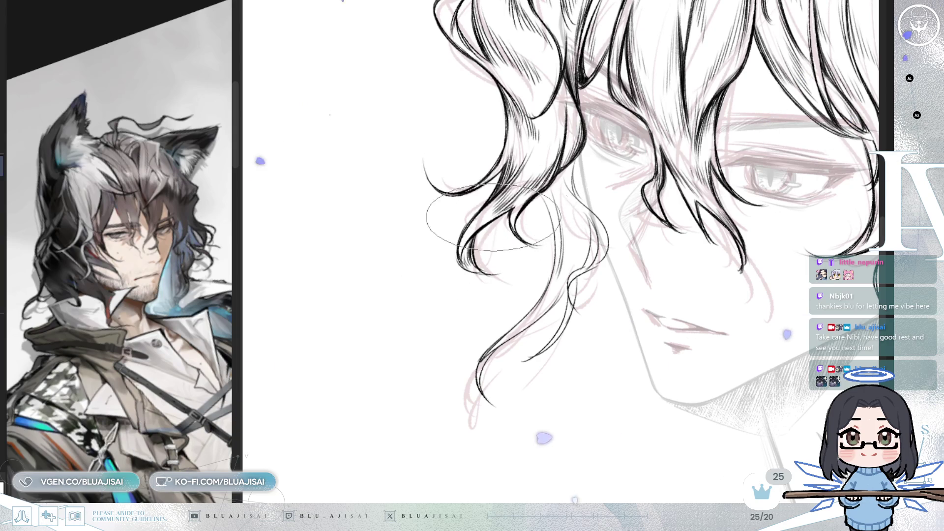
pyautogui.moveTo(638, 175)
pyautogui.mouseDown()
pyautogui.moveTo(590, 192)
pyautogui.moveTo(604, 172)
pyautogui.mouseUp()
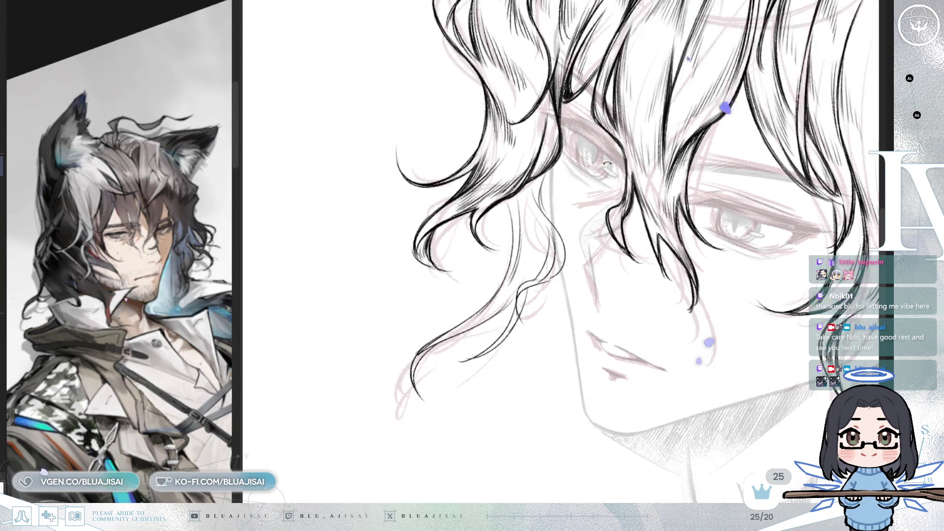
# Ink the curled lock ends beside the jaw, flipping and tilting the view, then return it upright
pyautogui.press('m')
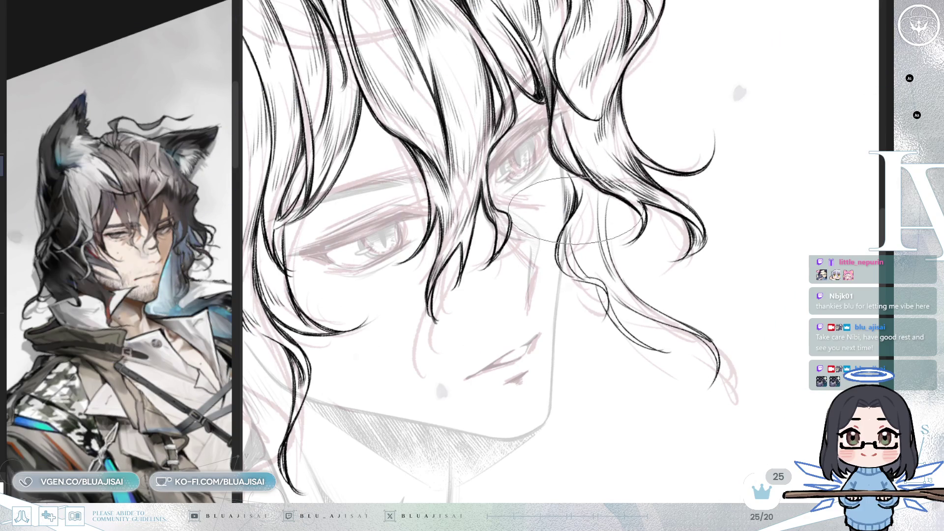
pyautogui.press('m')
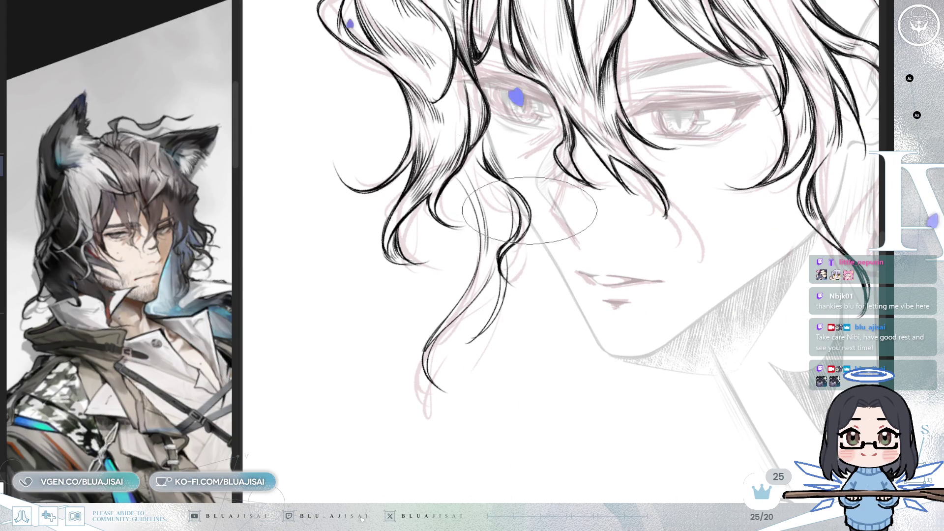
pyautogui.moveTo(526, 221)
pyautogui.mouseDown()
pyautogui.moveTo(605, 209)
pyautogui.moveTo(510, 236)
pyautogui.mouseUp()
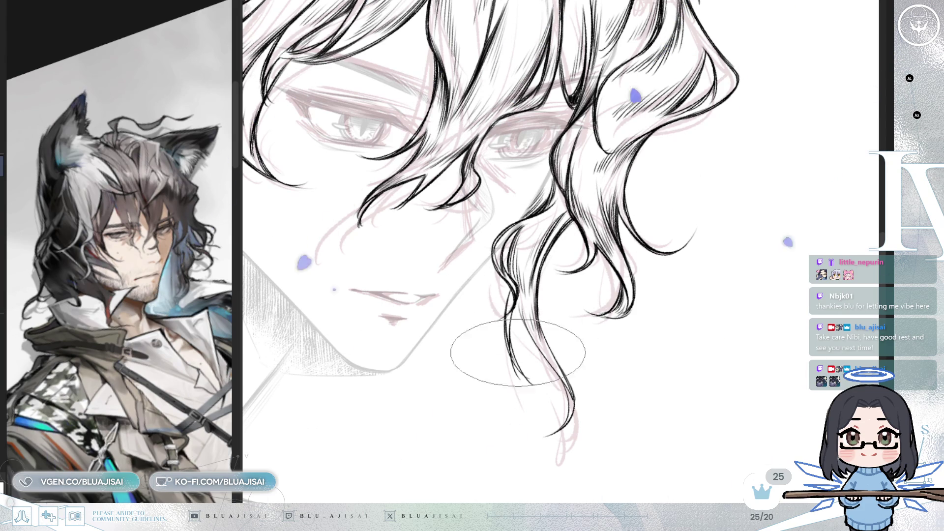
pyautogui.moveTo(516, 348); pyautogui.dragTo(529, 199)
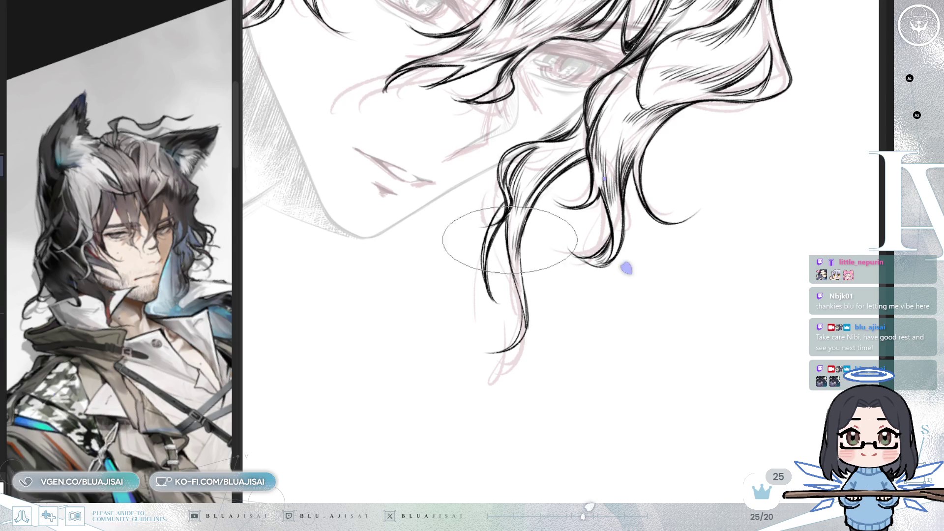
pyautogui.moveTo(524, 295)
pyautogui.mouseDown()
pyautogui.moveTo(443, 255)
pyautogui.moveTo(462, 283)
pyautogui.mouseUp()
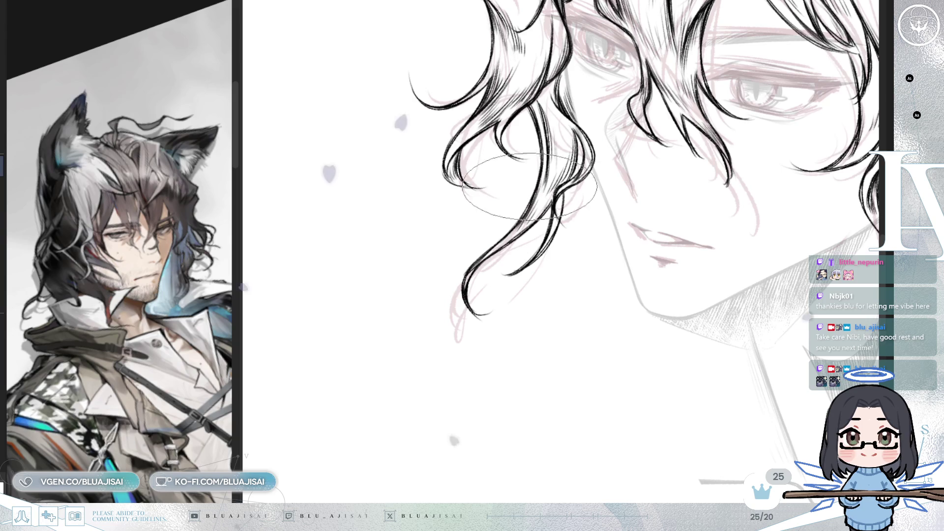
pyautogui.moveTo(536, 172); pyautogui.dragTo(438, 253)
pyautogui.scroll(-5, 717, 100)
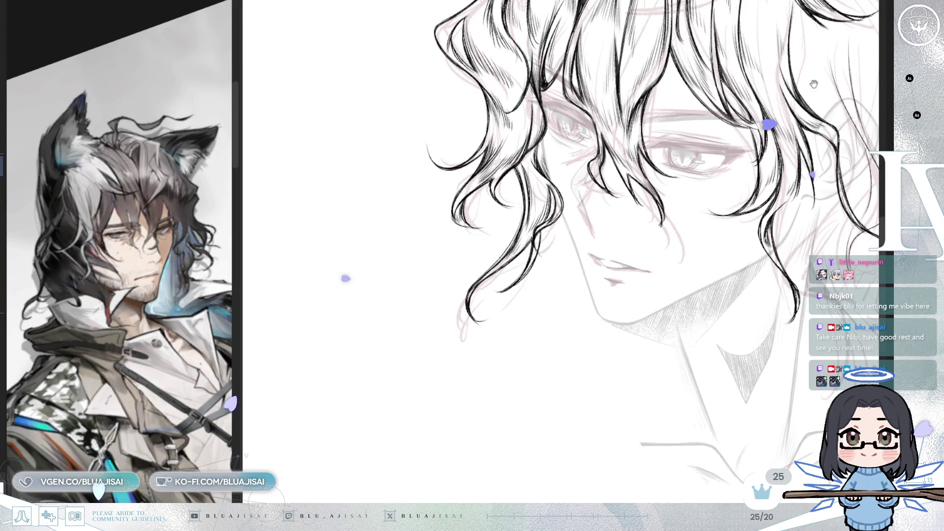
pyautogui.press('Home')
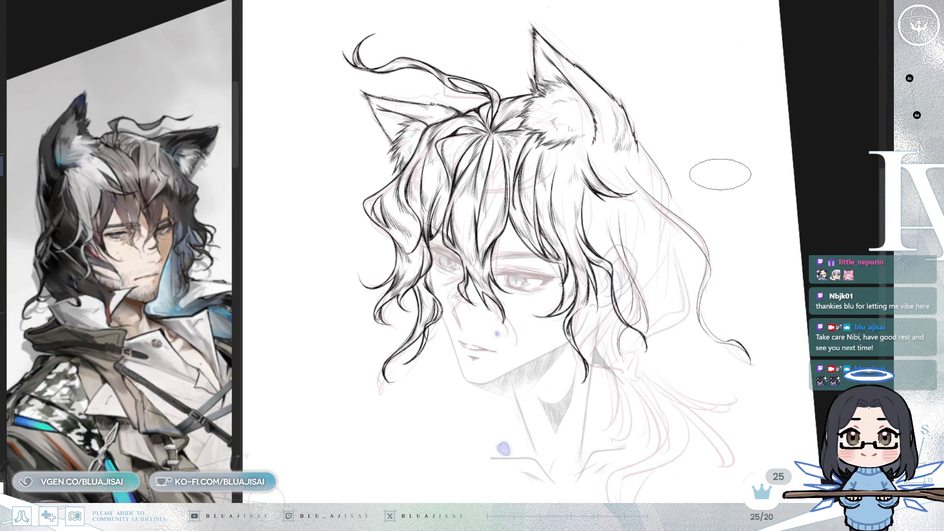
# Ink more strands framing the face with the view rotated about 20° and mirrored
pyautogui.press('End')
pyautogui.press('End')
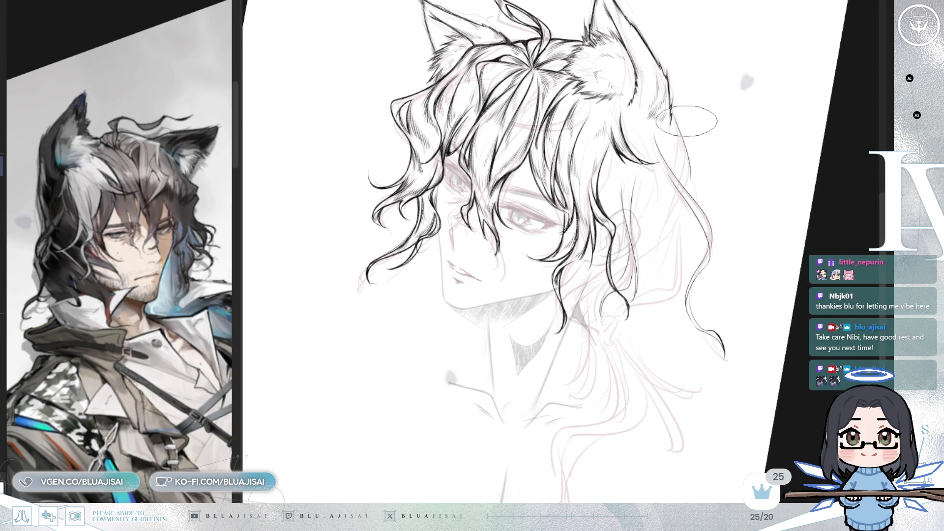
pyautogui.scroll(5, 687, 120)
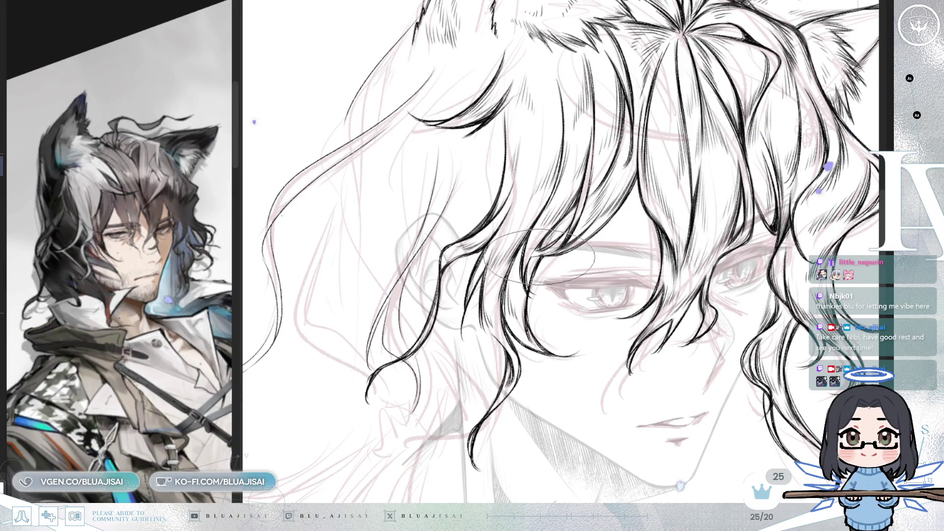
pyautogui.moveTo(558, 281); pyautogui.dragTo(579, 190)
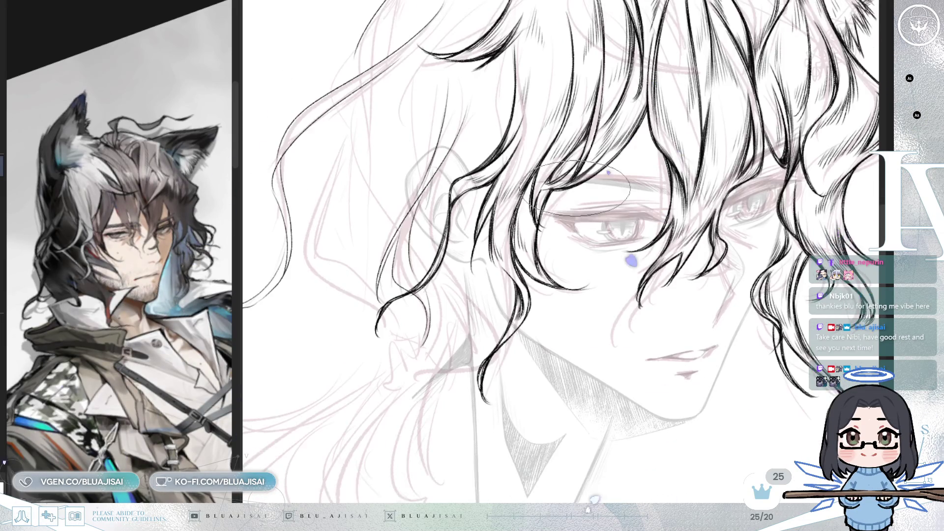
pyautogui.press('-')
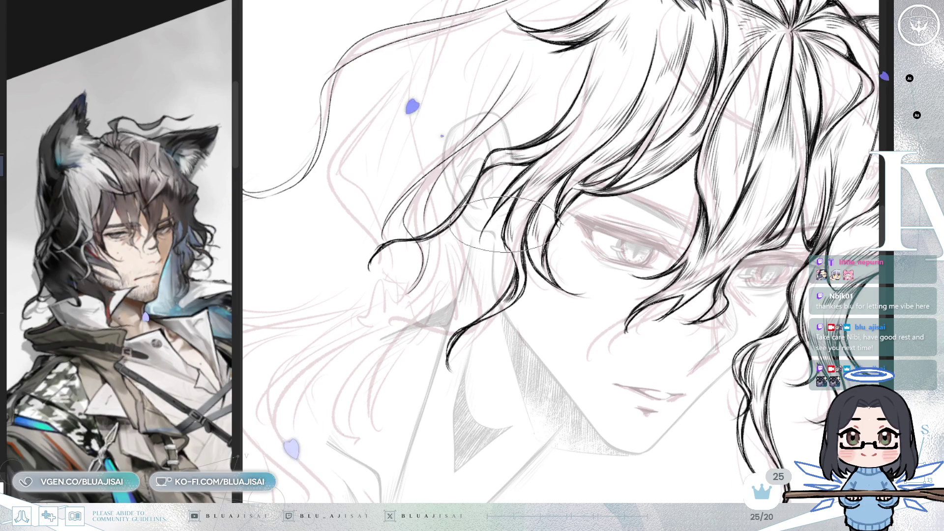
pyautogui.press('h')
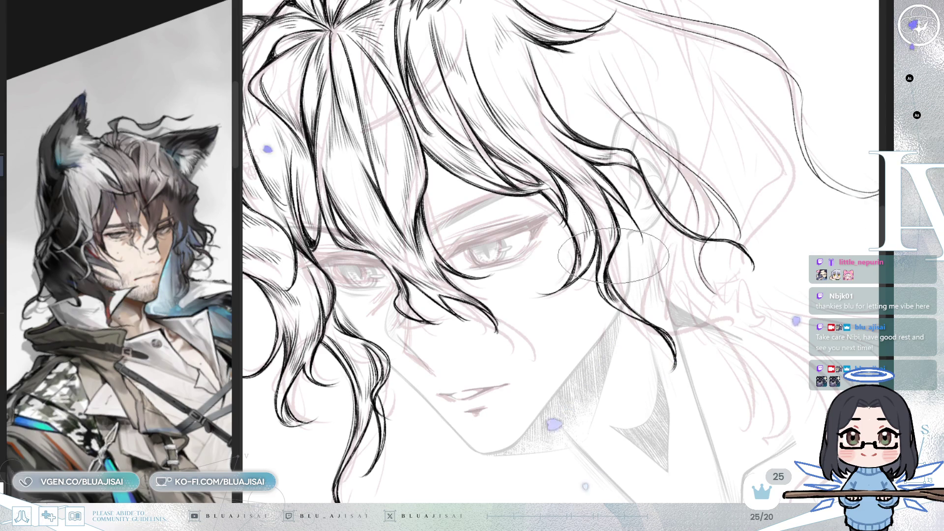
# Add strands behind the ear, then center the whole head and unmirror the view
pyautogui.moveTo(625, 295)
pyautogui.mouseDown()
pyautogui.moveTo(615, 314)
pyautogui.moveTo(605, 266)
pyautogui.moveTo(575, 231)
pyautogui.mouseUp()
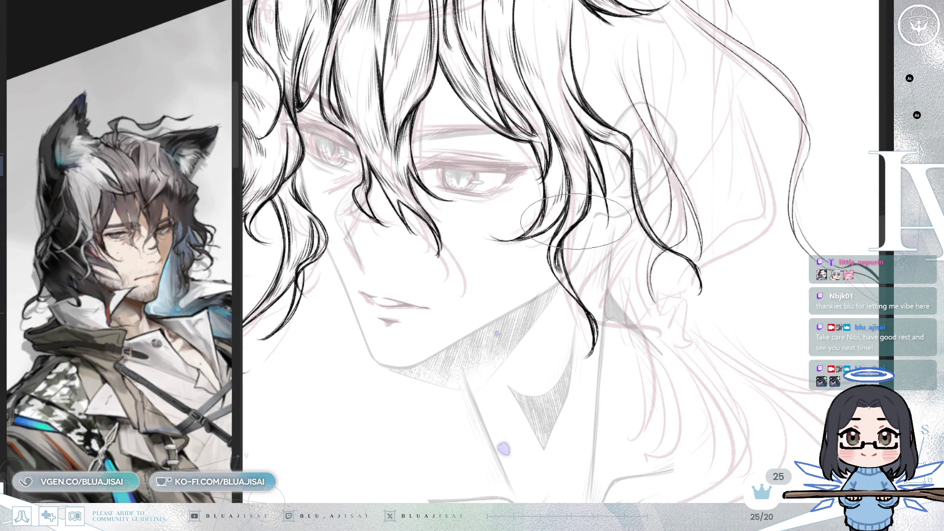
pyautogui.scroll(-5, 561, 242)
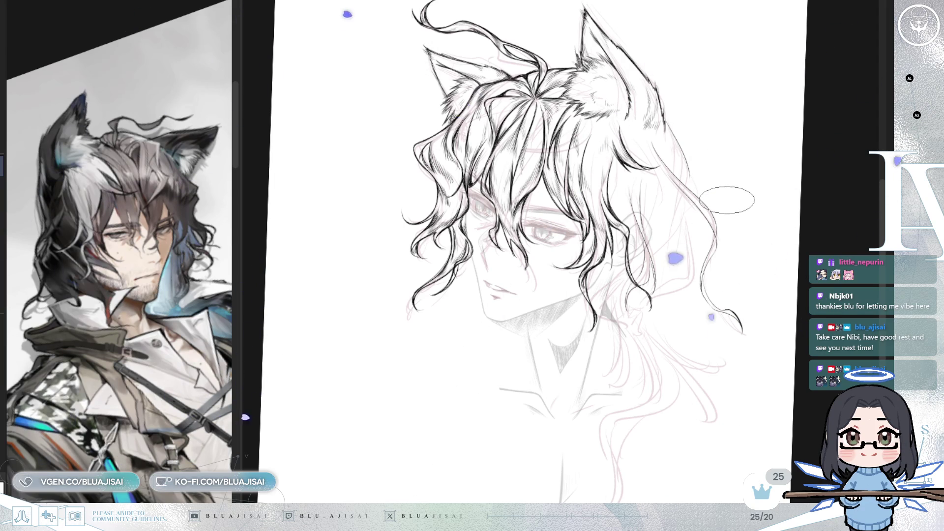
pyautogui.moveTo(728, 261); pyautogui.dragTo(728, 222)
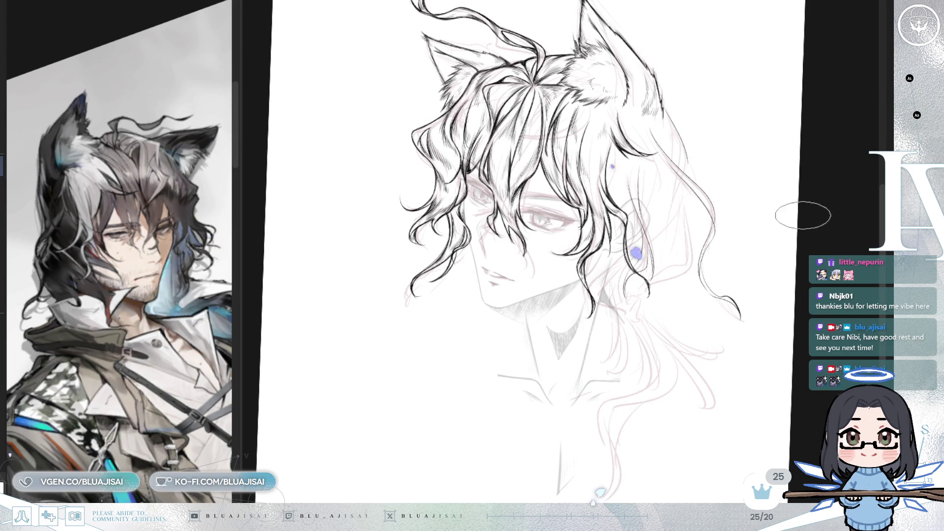
pyautogui.press('h')
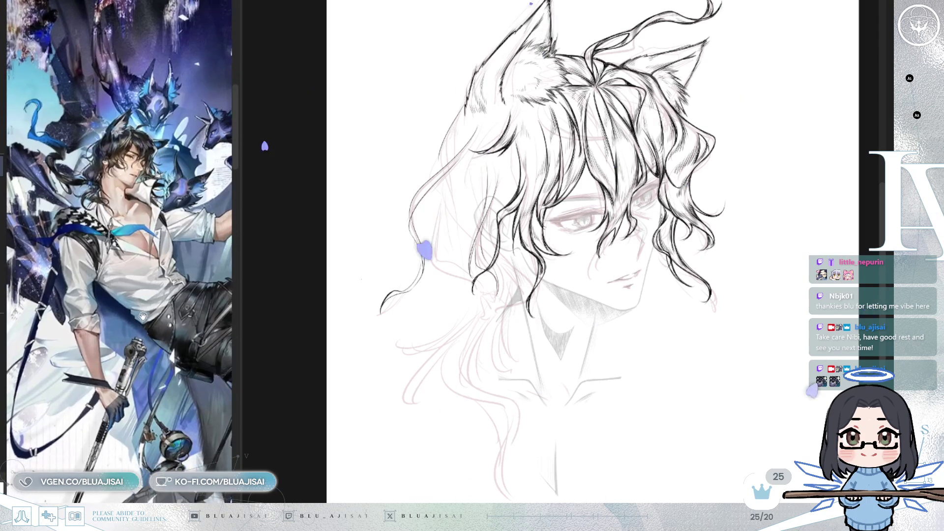
# Hide and restore the ink lineart to compare it against the pink sketch
pyautogui.moveTo(585, 351); pyautogui.dragTo(577, 309)
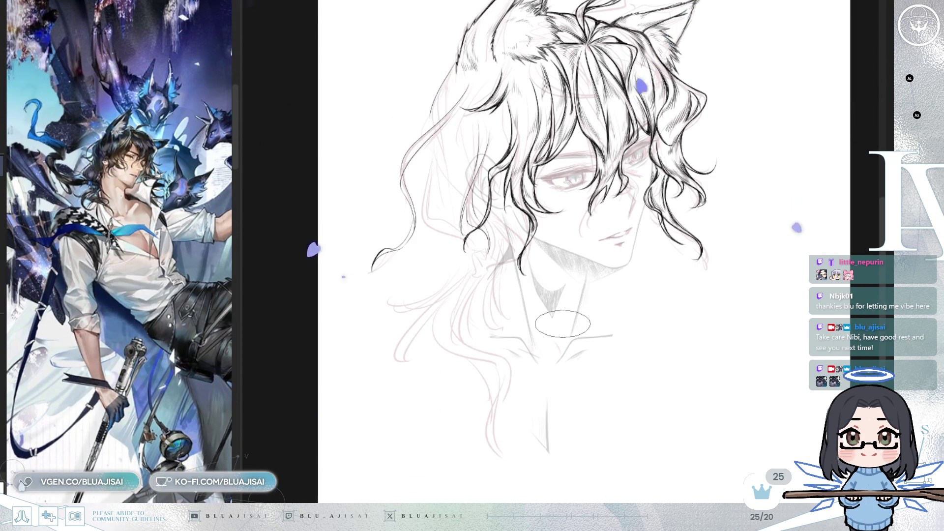
pyautogui.scroll(2, 563, 323)
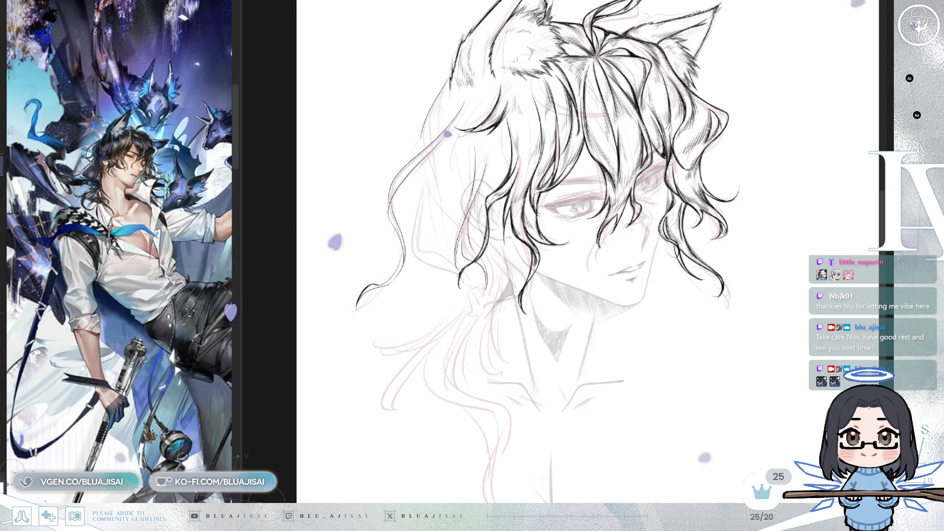
pyautogui.hotkey('ctrl', 'z')
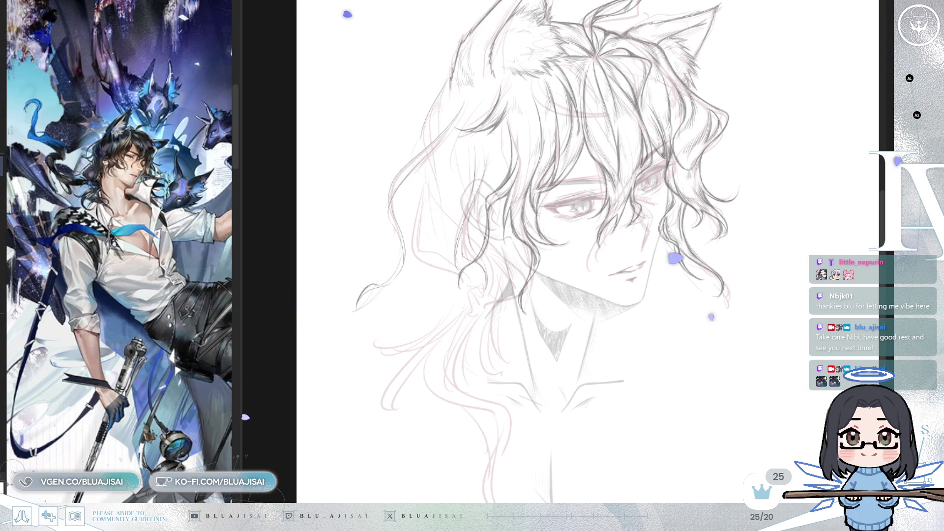
pyautogui.hotkey('ctrl', 'y')
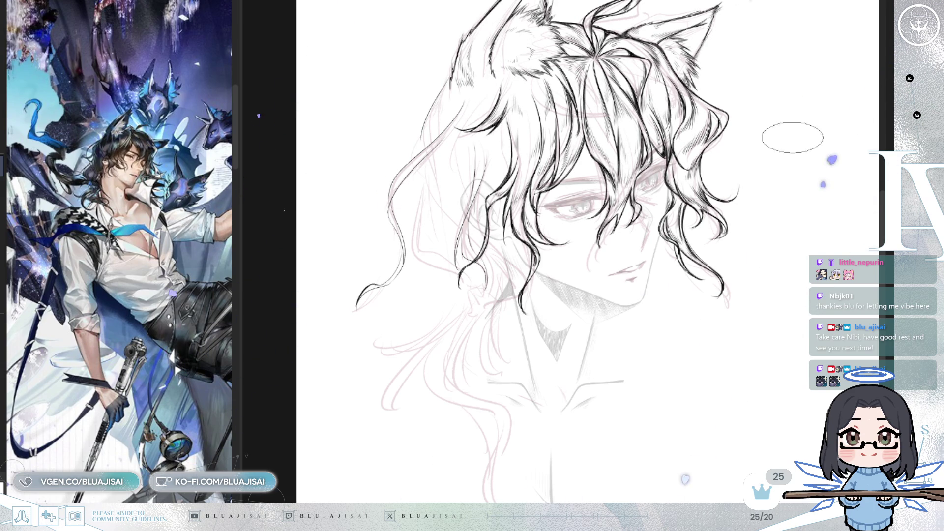
# Mirror the view so the face looks left and ink a stroke into the side hair curl
pyautogui.scroll(3, 426, 109)
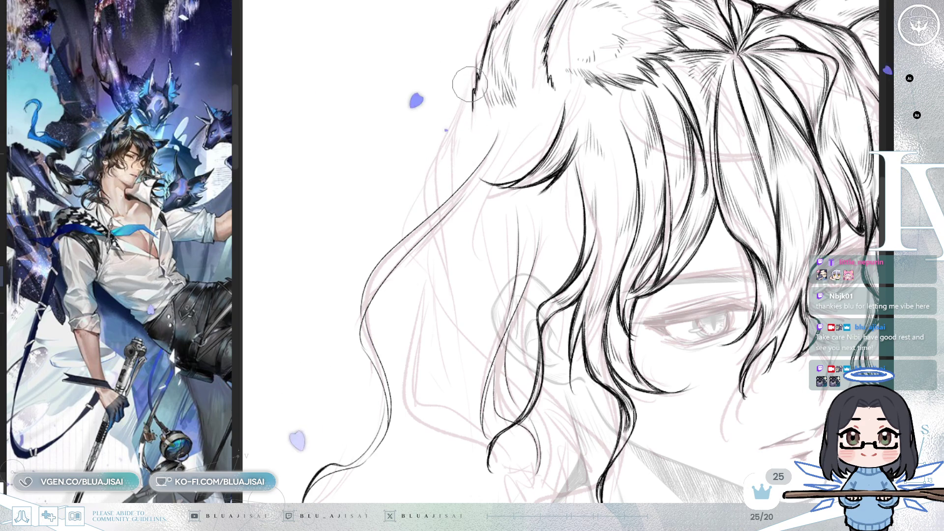
pyautogui.scroll(-3, 471, 81)
pyautogui.moveTo(708, 364); pyautogui.dragTo(712, 213)
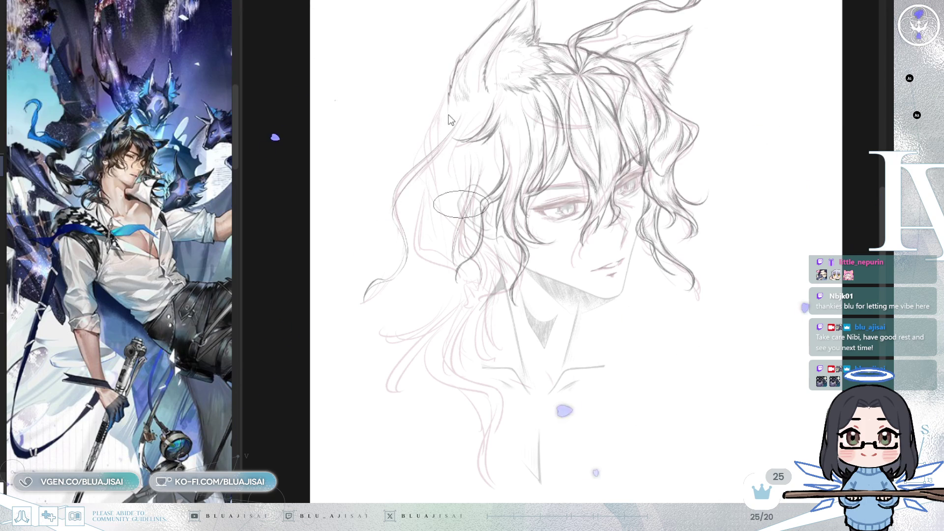
pyautogui.scroll(1, 446, 95)
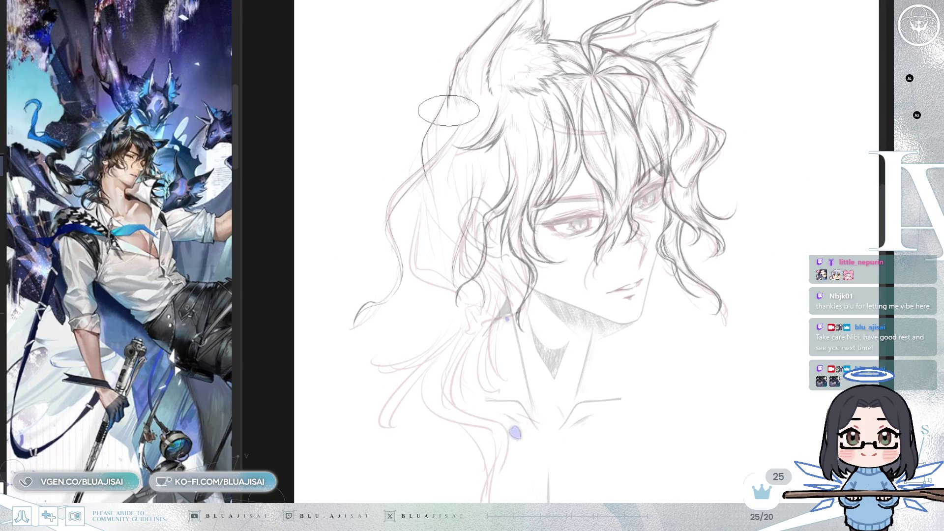
pyautogui.scroll(2, 448, 114)
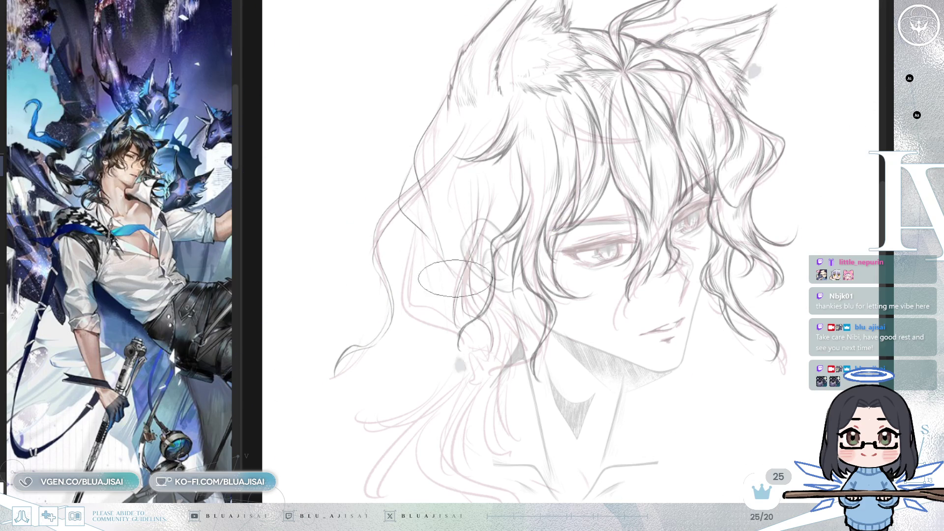
pyautogui.press('h')
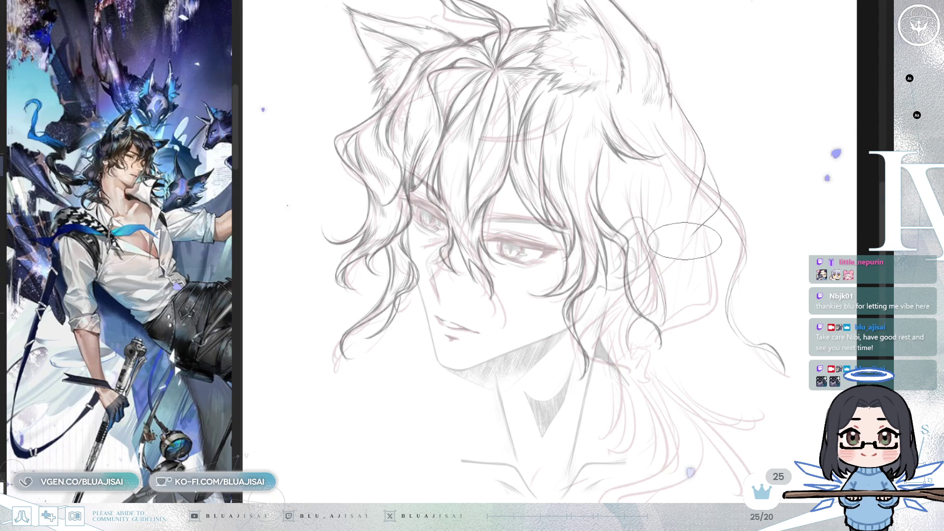
pyautogui.moveTo(685, 240); pyautogui.dragTo(648, 318)
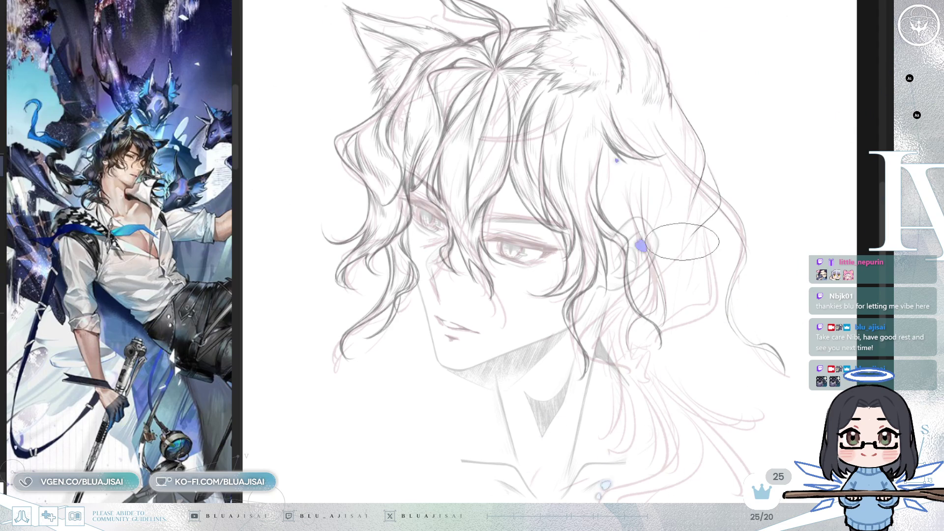